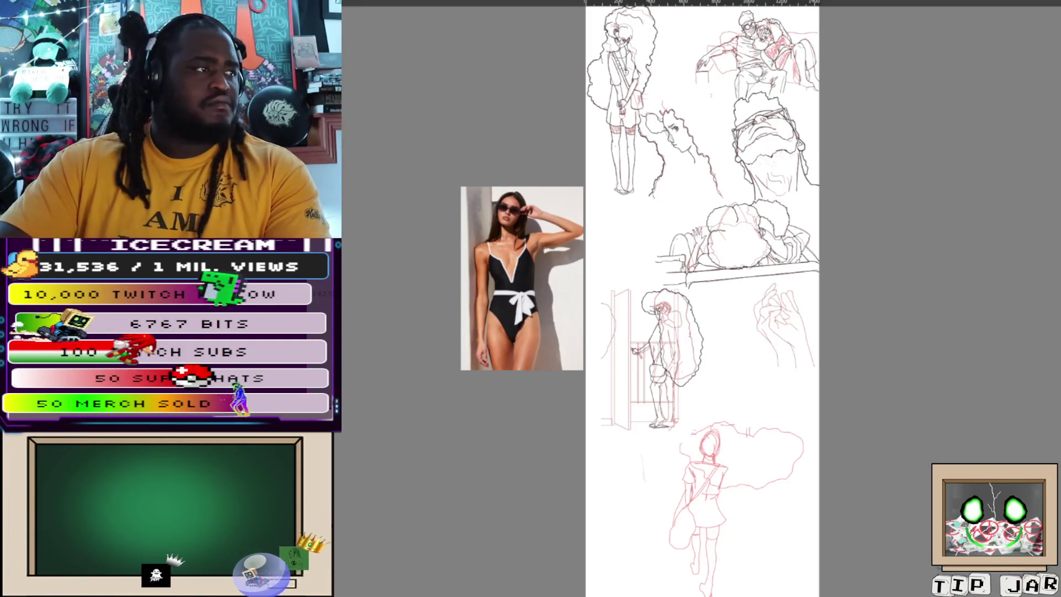
Extend the black calf contour down toward the girl's sandalled foot.
scroll(658, 417, "up", 5)
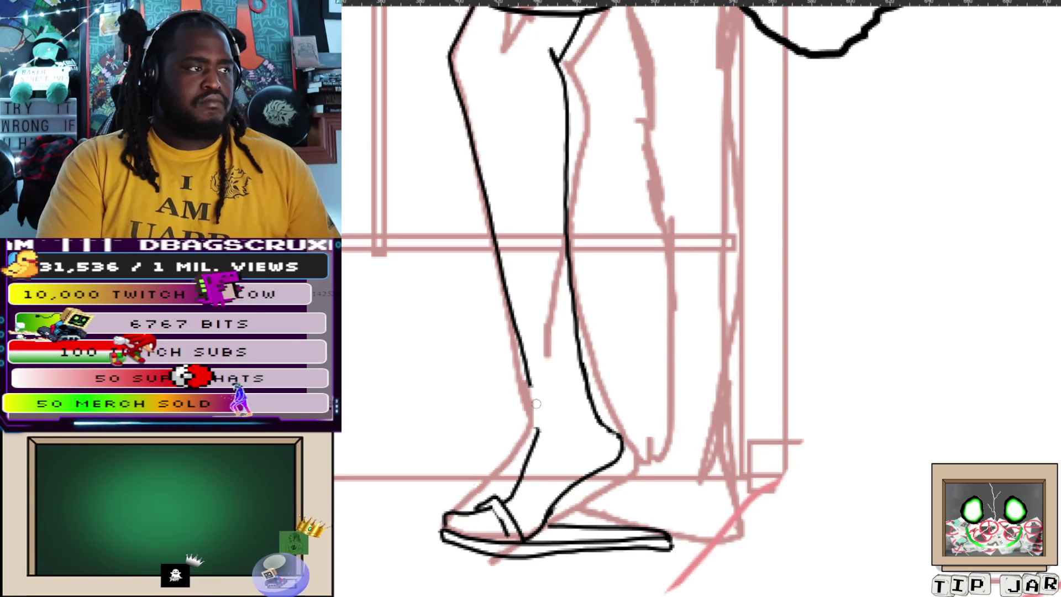
left_click_drag(531, 387, 539, 432)
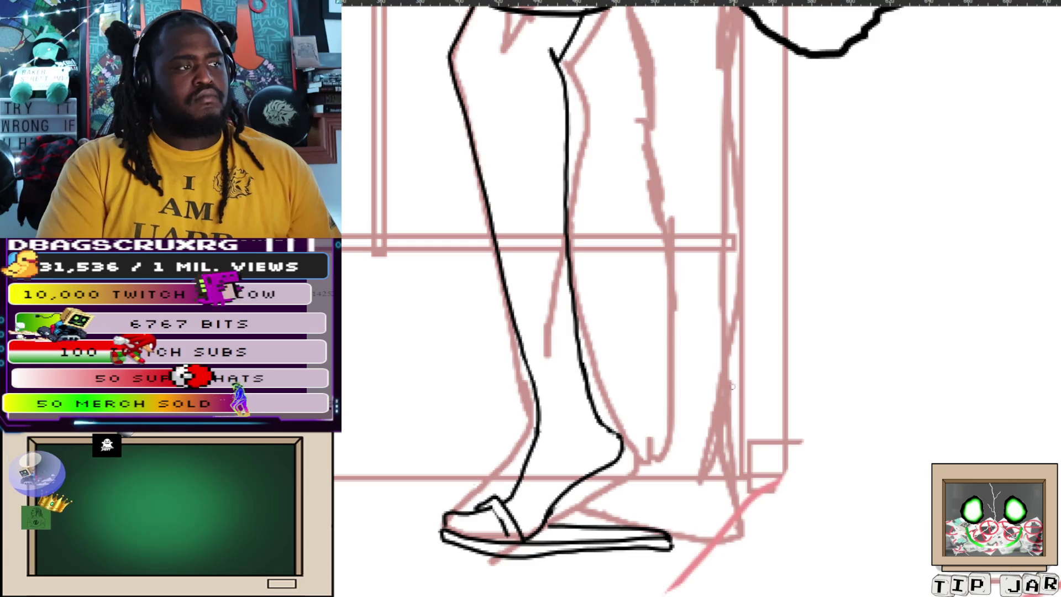
Ink the leg contours below the bag and skirt, redrawing the too-thick line thinner.
scroll(715, 255, "up", 5)
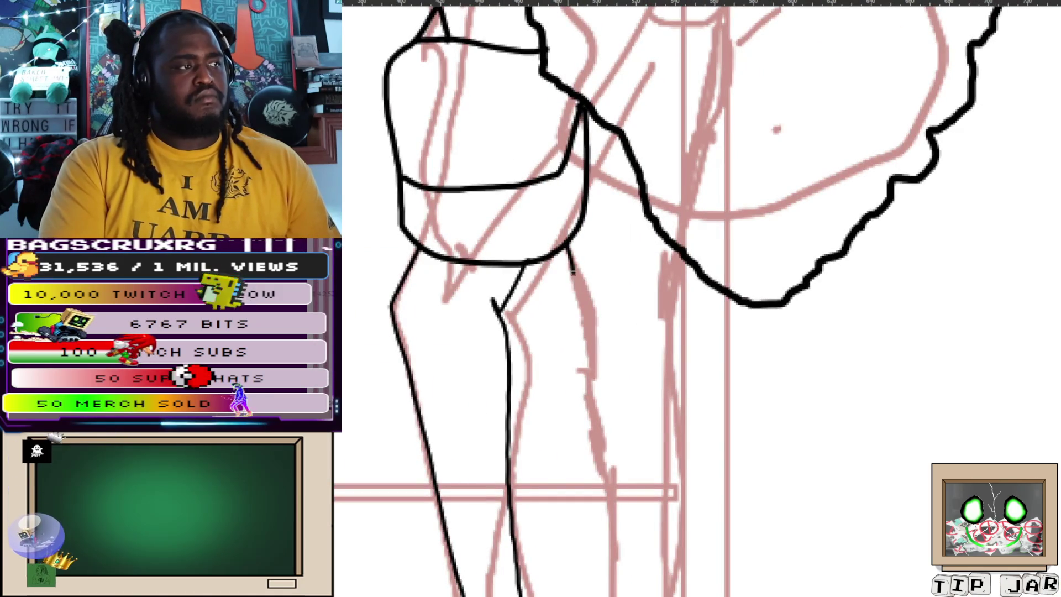
left_click_drag(564, 247, 605, 458)
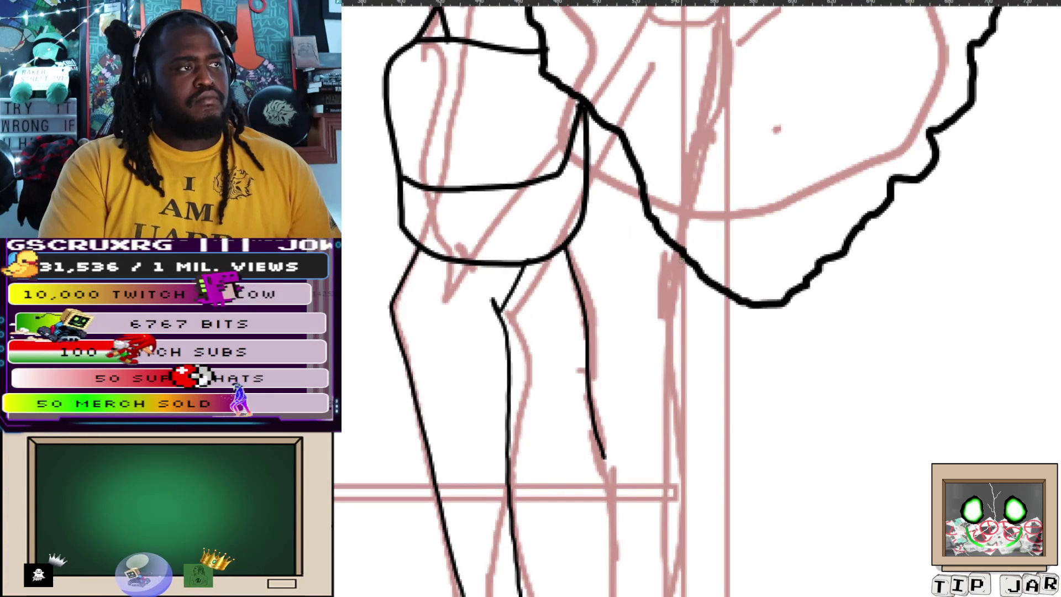
left_click_drag(682, 255, 662, 394)
key("ctrl+z")
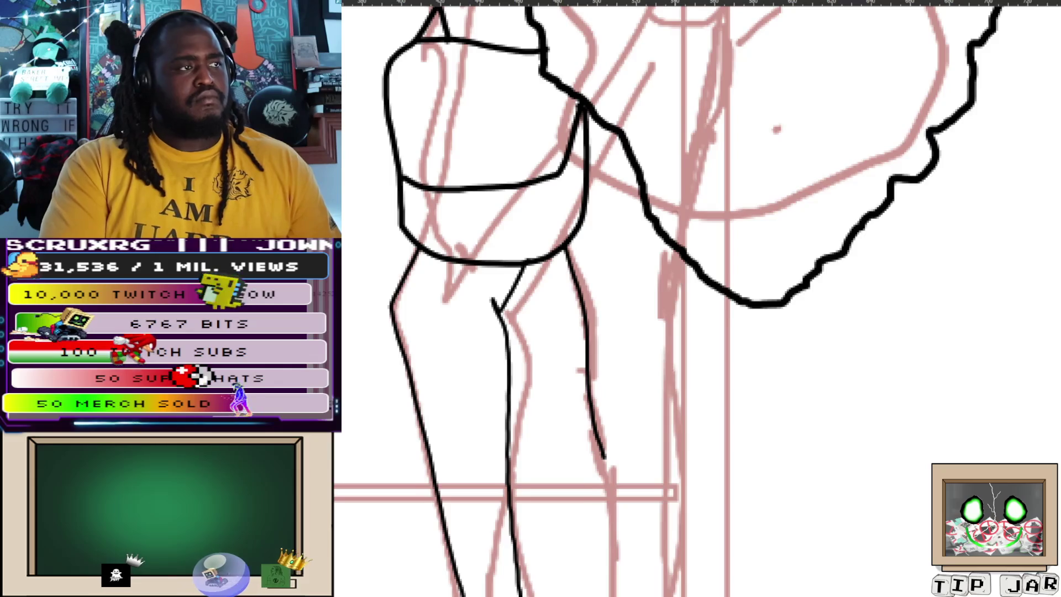
scroll(670, 397, "up", 1)
left_click_drag(686, 279, 669, 397)
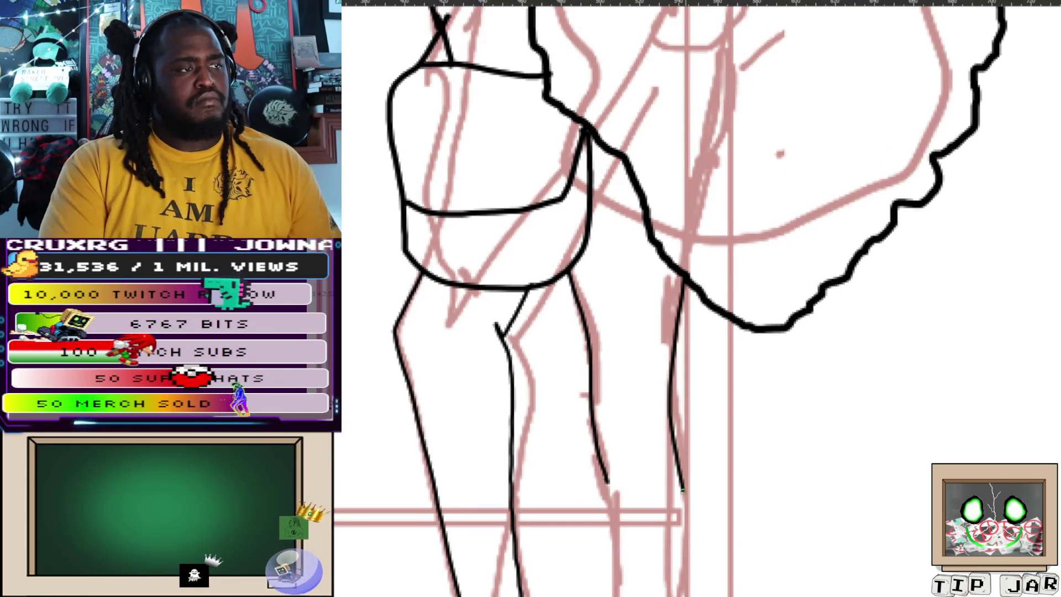
scroll(669, 397, "down", 5)
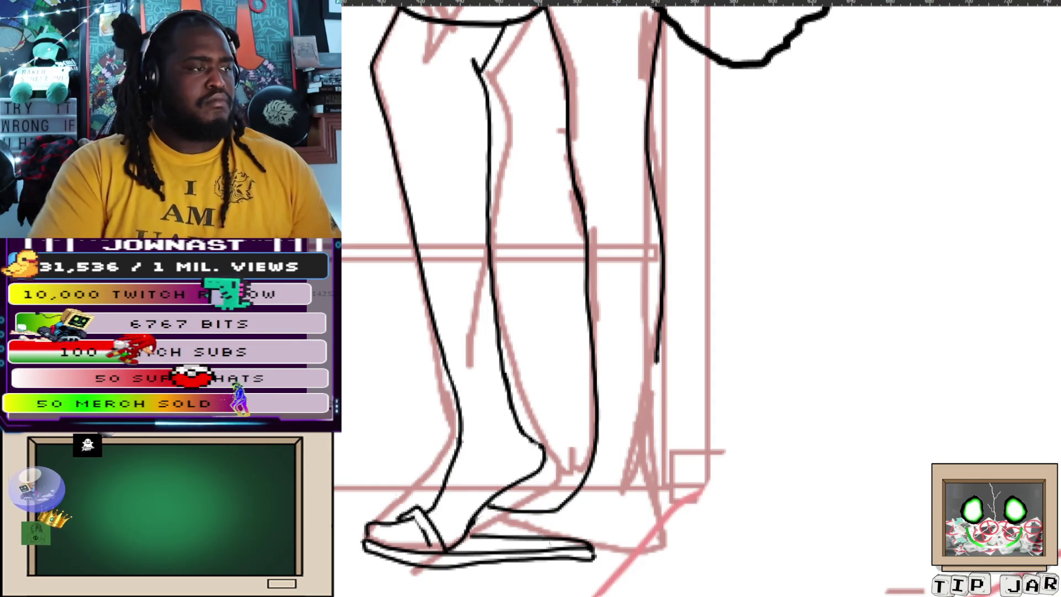
Extend the back leg's ink line down to the ground and draw its sandal.
left_click_drag(656, 357, 650, 439)
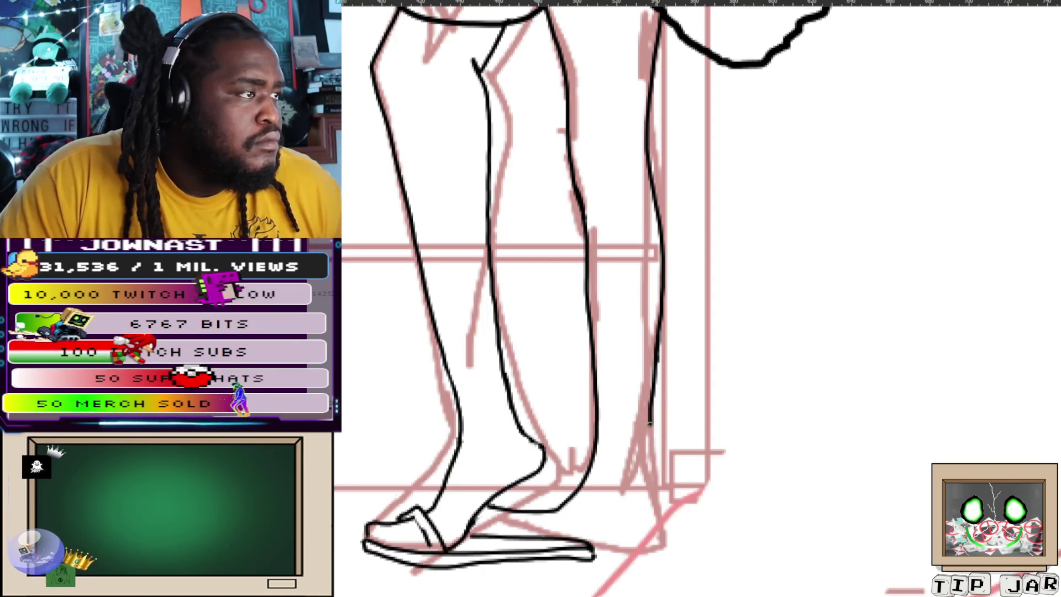
mouse_move(650, 439)
left_mouse_down()
mouse_move(653, 537)
mouse_move(587, 540)
left_mouse_up()
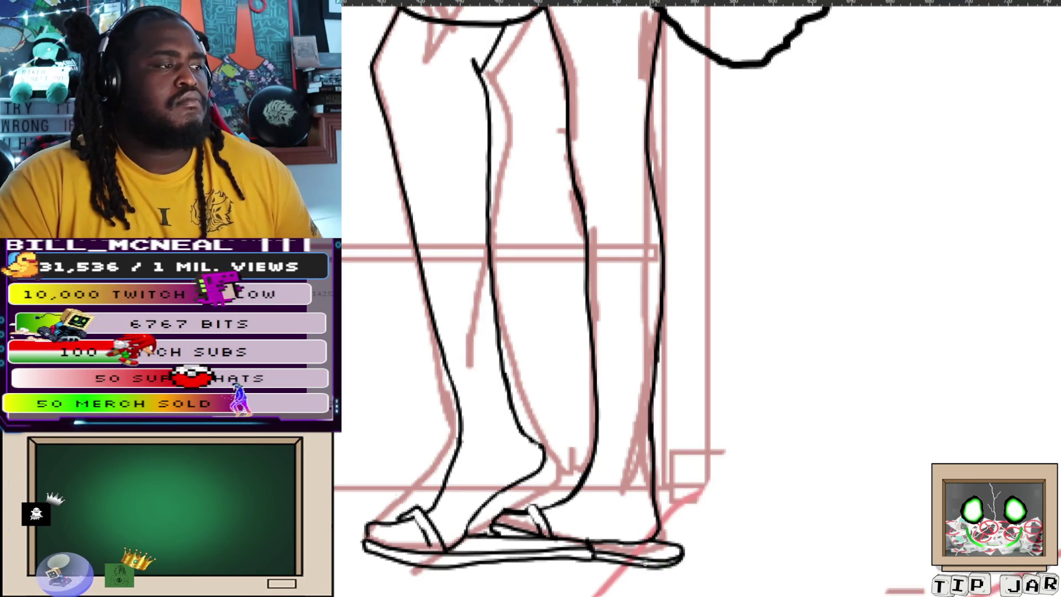
key("ctrl+0")
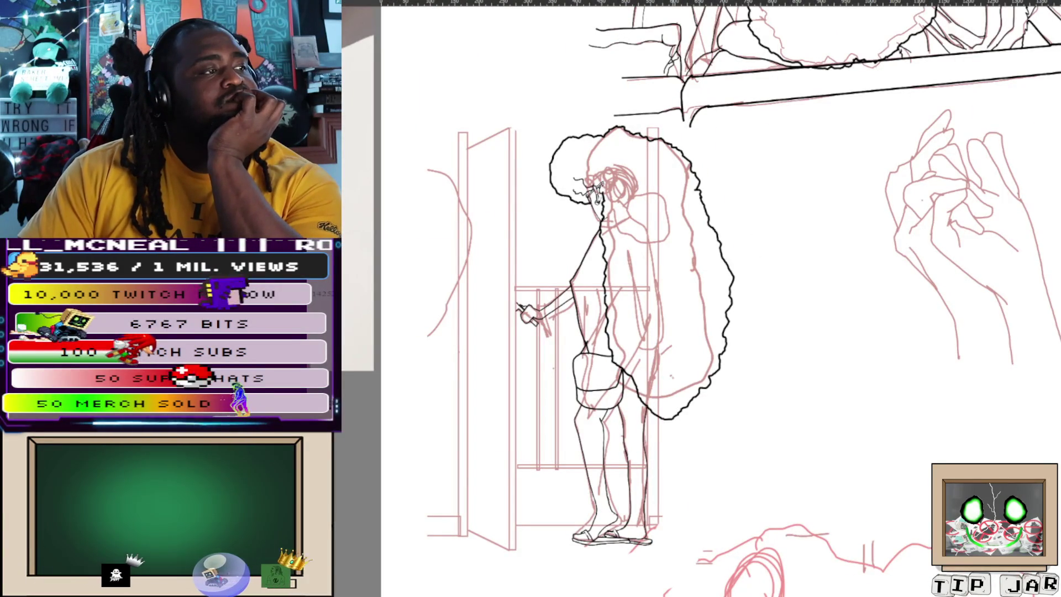
Compare the full page with the swimsuit reference, then zoom in on the shoulder bag.
key("ctrl+minus")
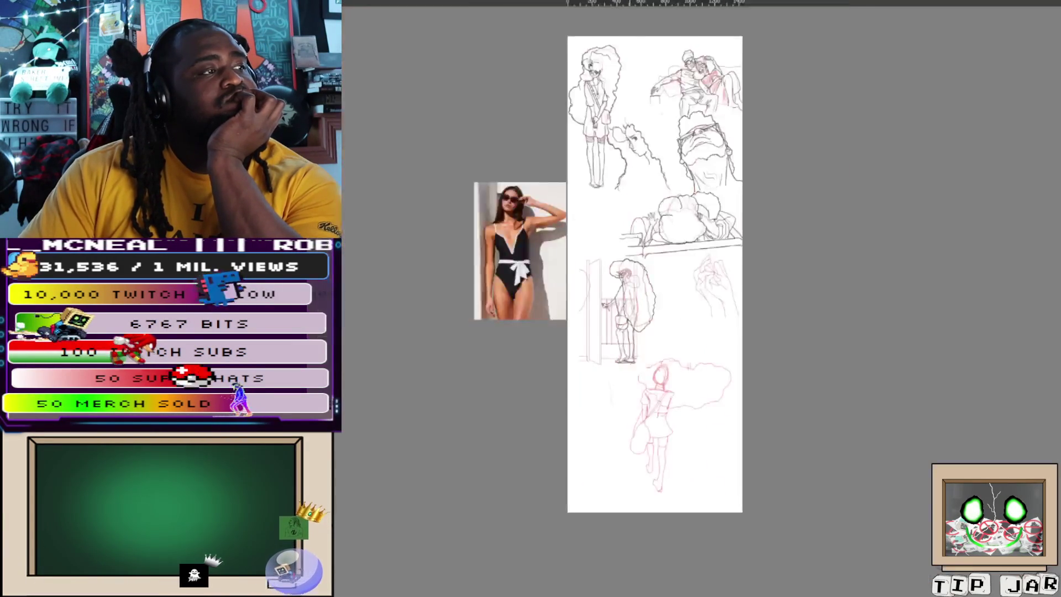
key("ctrl+plus")
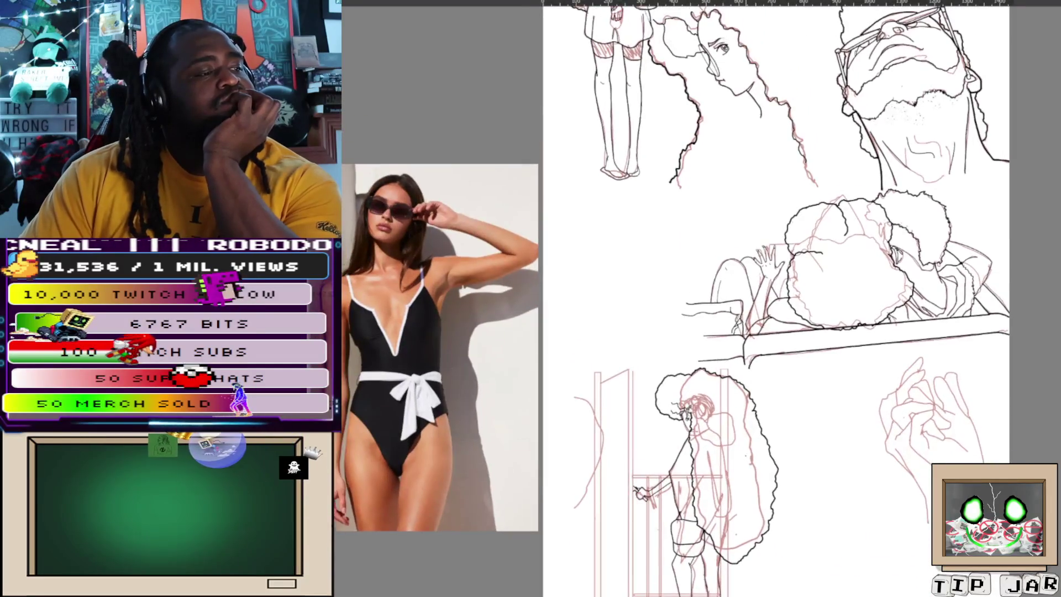
scroll(679, 423, "up", 5)
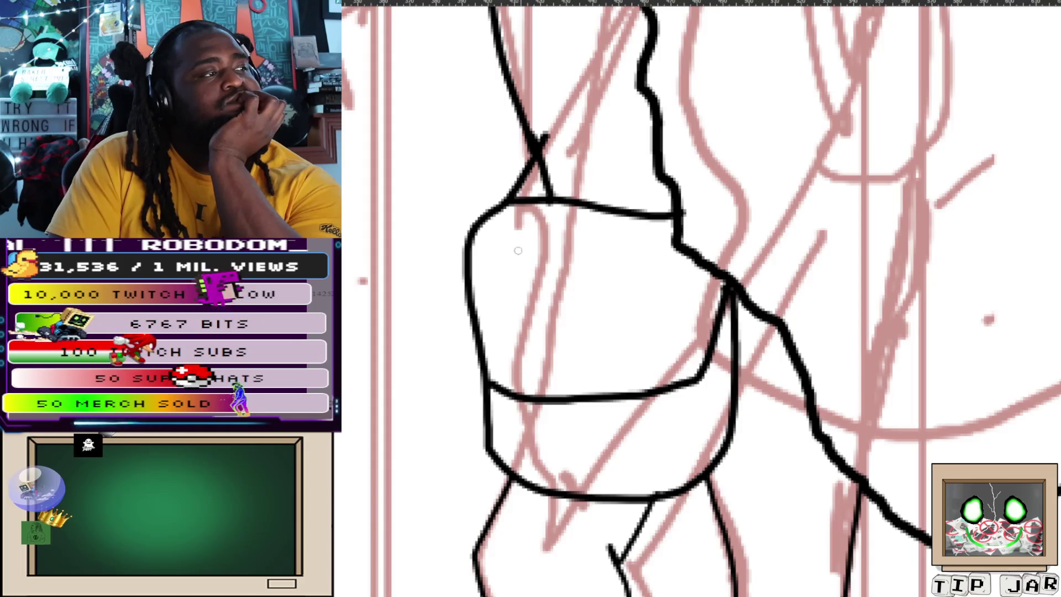
Sketch a trial blue 'I' letter and jagged shape on the bag, then undo them.
left_click_drag(508, 231, 578, 236)
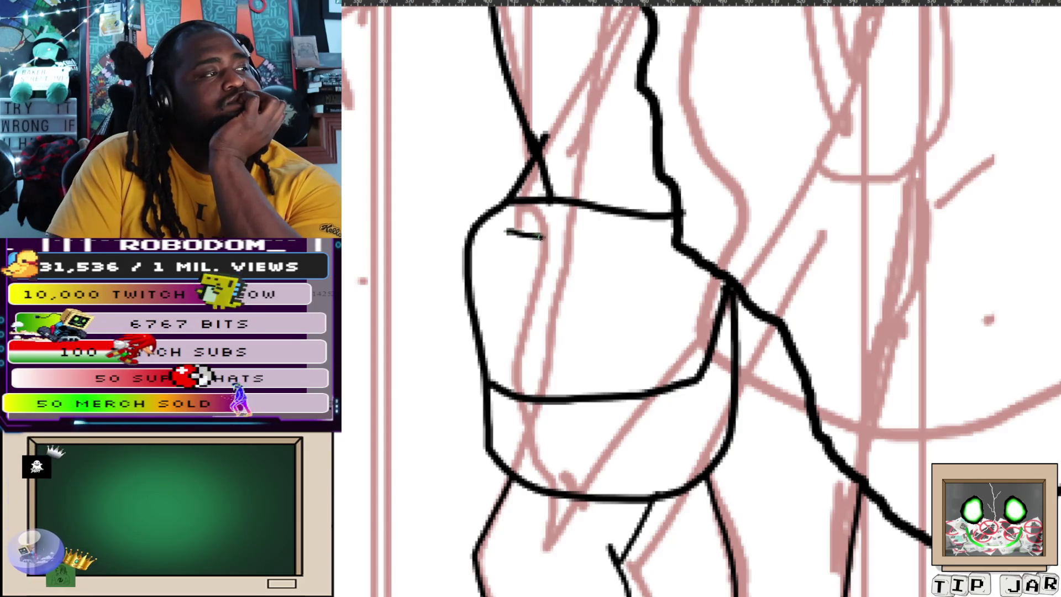
key("ctrl+z")
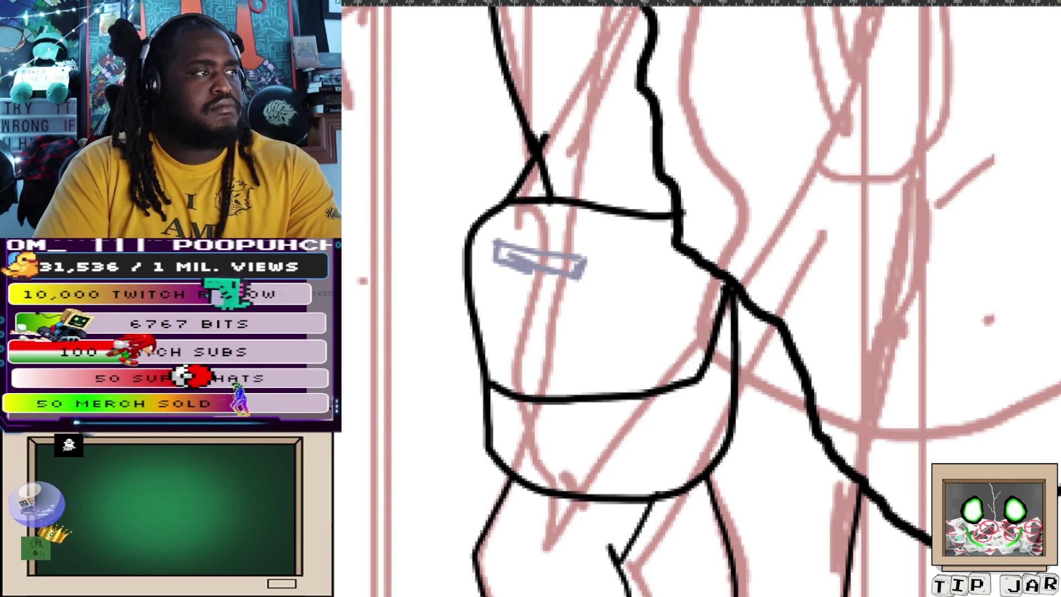
mouse_move(523, 276)
left_mouse_down()
mouse_move(521, 307)
mouse_move(564, 319)
left_mouse_up()
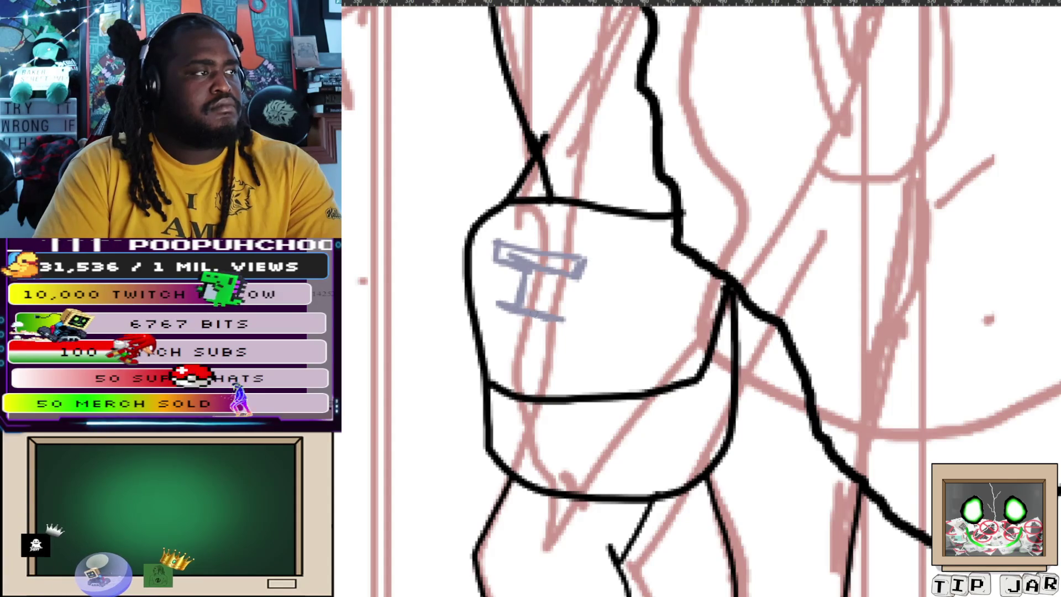
mouse_move(544, 271)
left_mouse_down()
mouse_move(543, 316)
mouse_move(488, 316)
mouse_move(561, 335)
left_mouse_up()
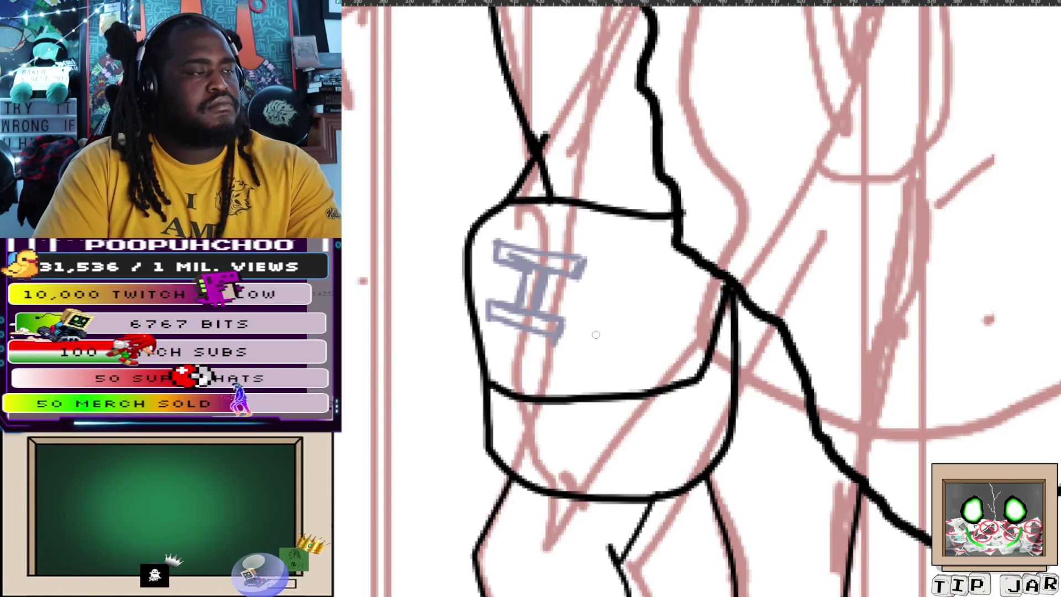
mouse_move(587, 299)
left_mouse_down()
mouse_move(572, 354)
mouse_move(582, 326)
mouse_move(614, 345)
left_mouse_up()
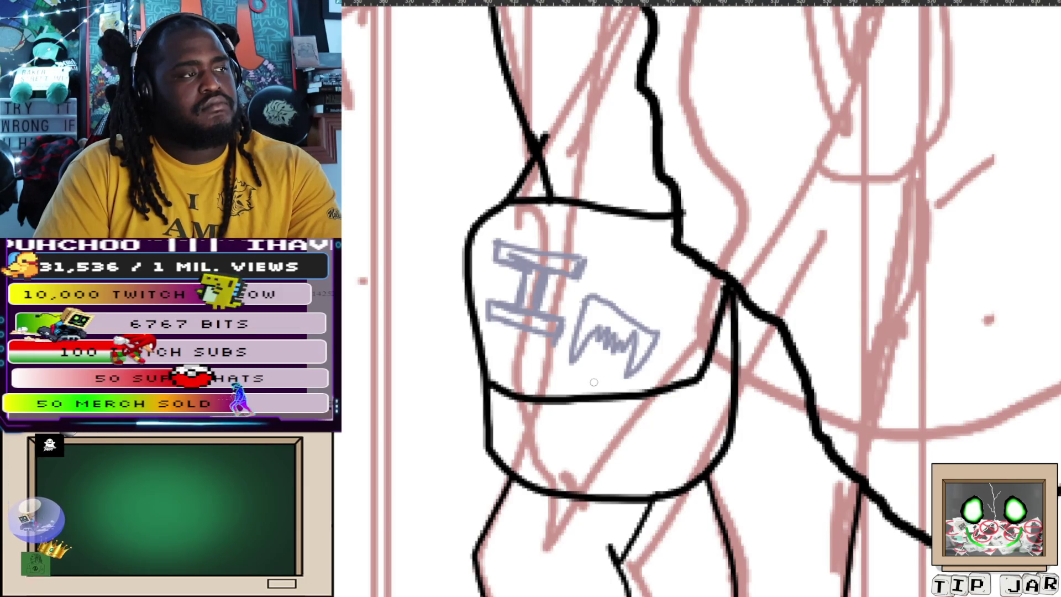
key("ctrl+z")
key("ctrl+z")
key("ctrl+z")
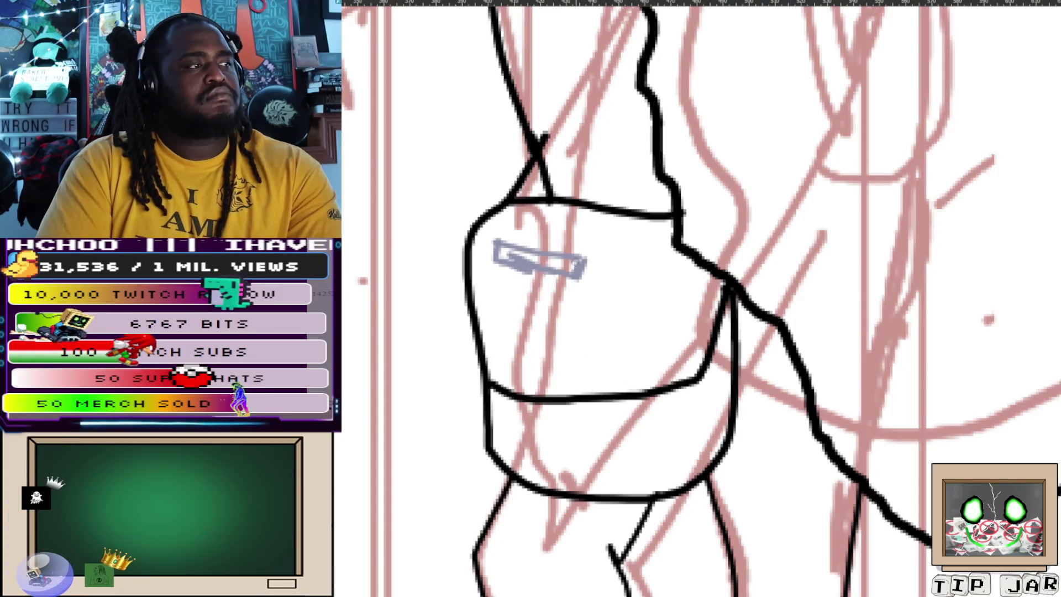
Clear the leftover sketch and draw blue curved bands with zigzag teeth across the bag.
key("ctrl+z")
key("ctrl+z")
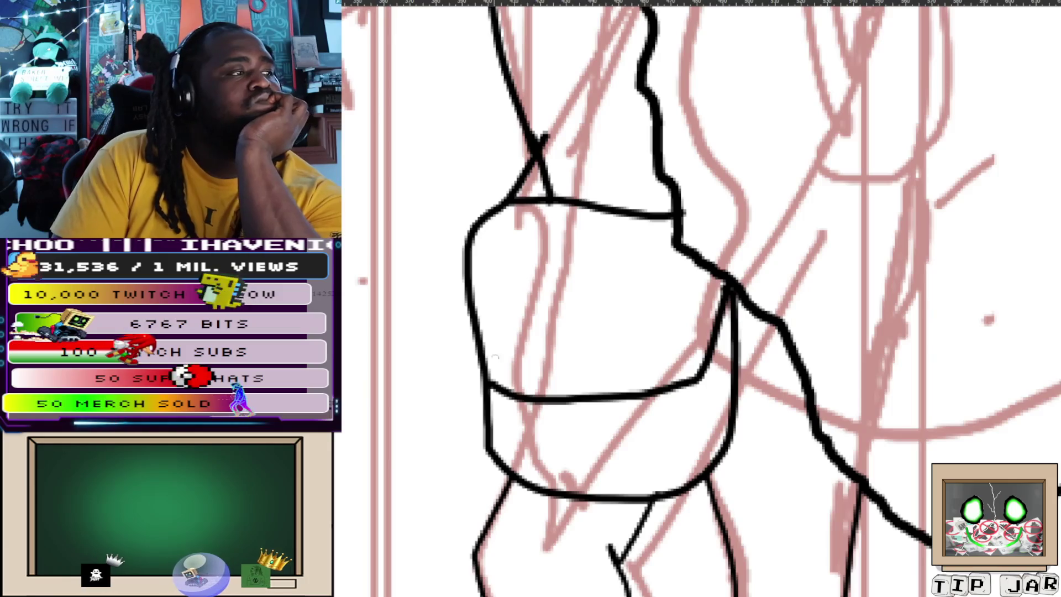
mouse_move(485, 343)
left_mouse_down()
mouse_move(510, 355)
mouse_move(713, 320)
left_mouse_up()
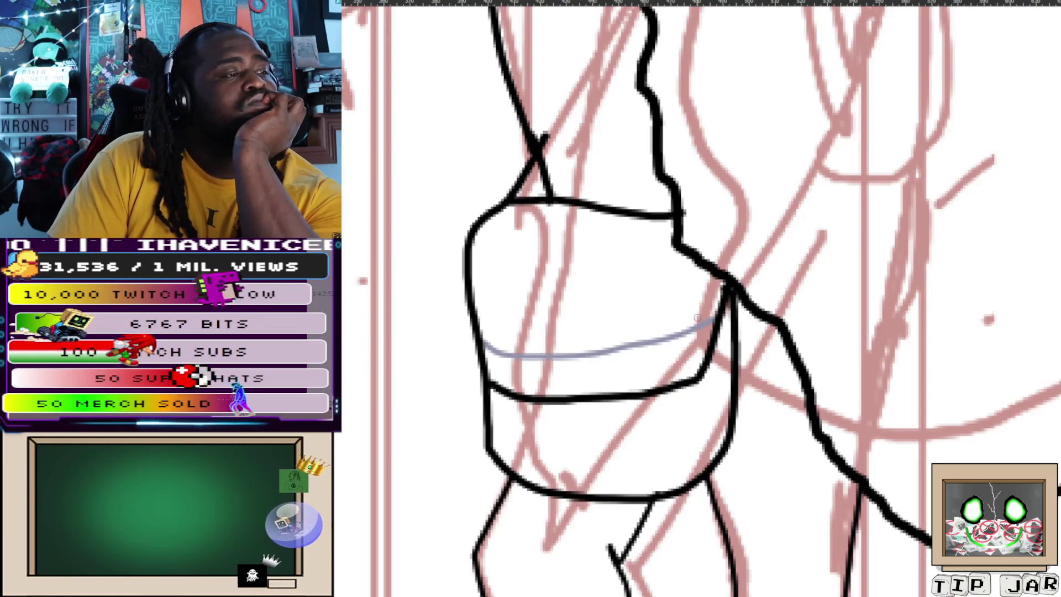
mouse_move(492, 429)
left_mouse_down()
mouse_move(628, 445)
mouse_move(678, 429)
left_mouse_up()
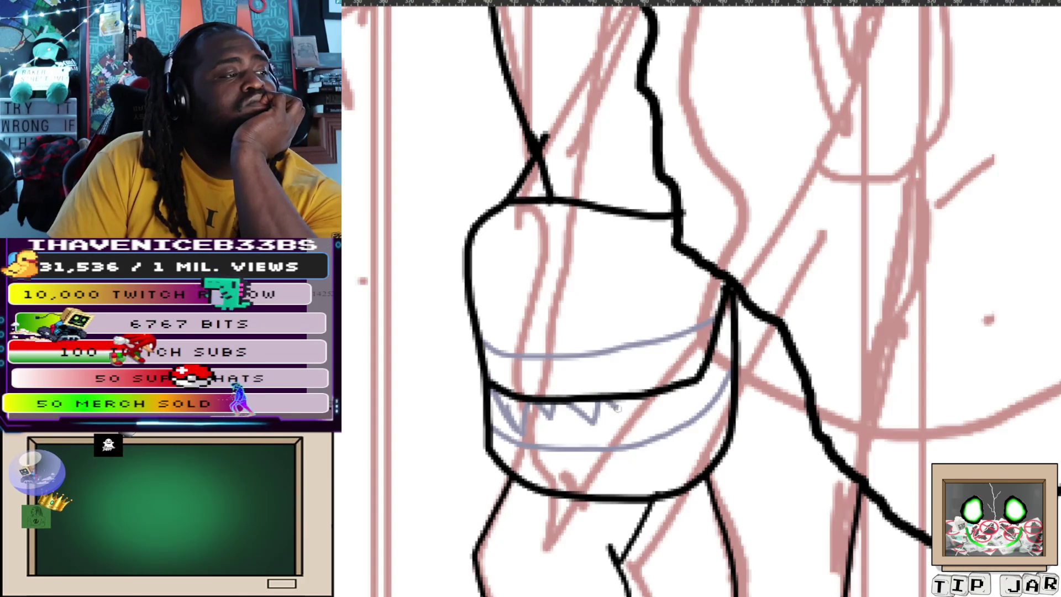
left_click_drag(666, 390, 679, 394)
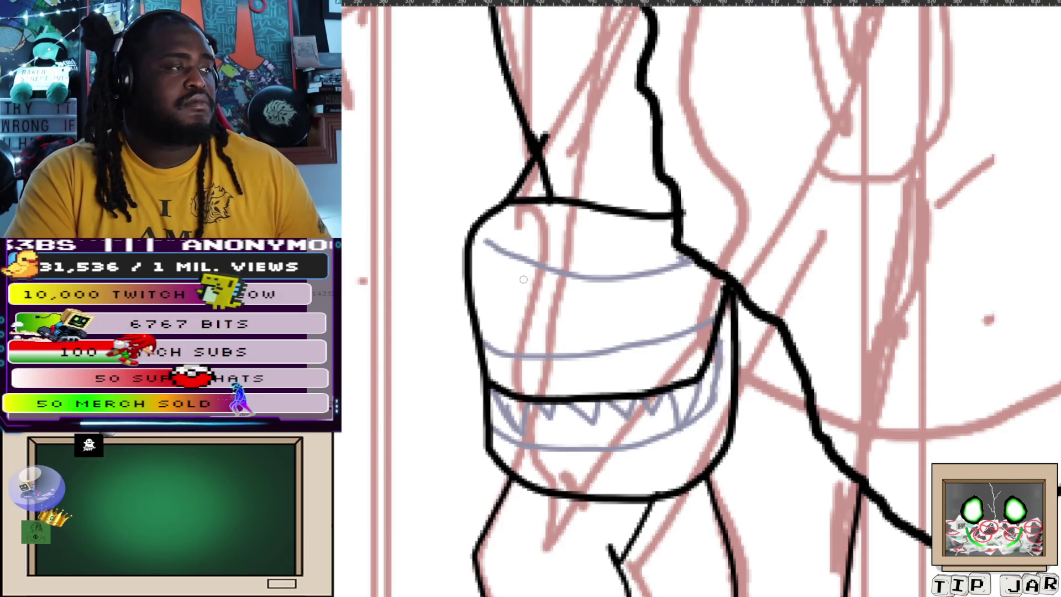
Discard a stray line across the upper bag and add a V-shaped mark on it.
left_click_drag(556, 376, 685, 343)
key("ctrl+z")
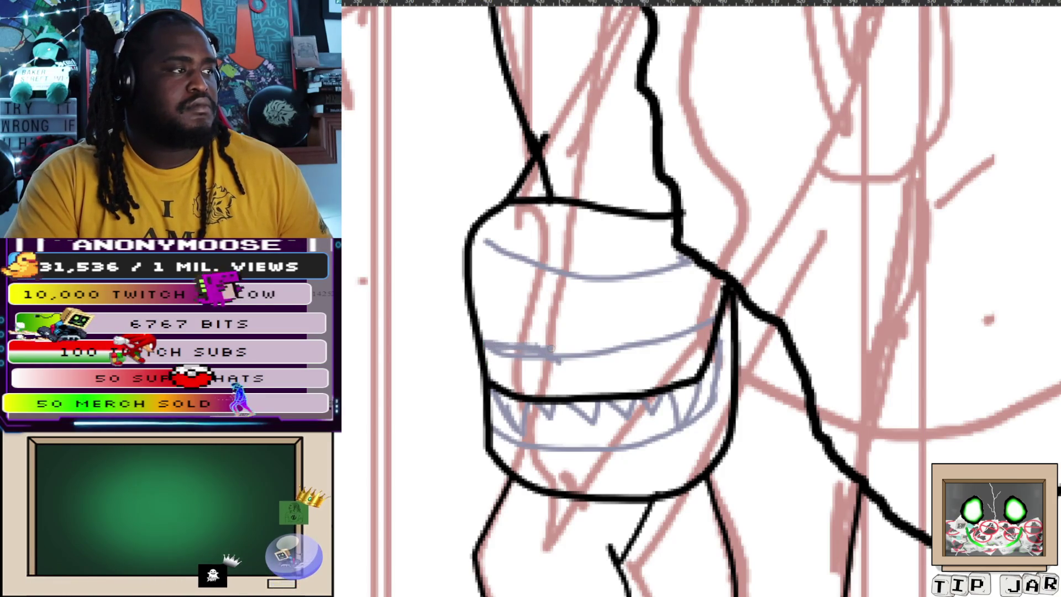
left_click_drag(553, 351, 608, 339)
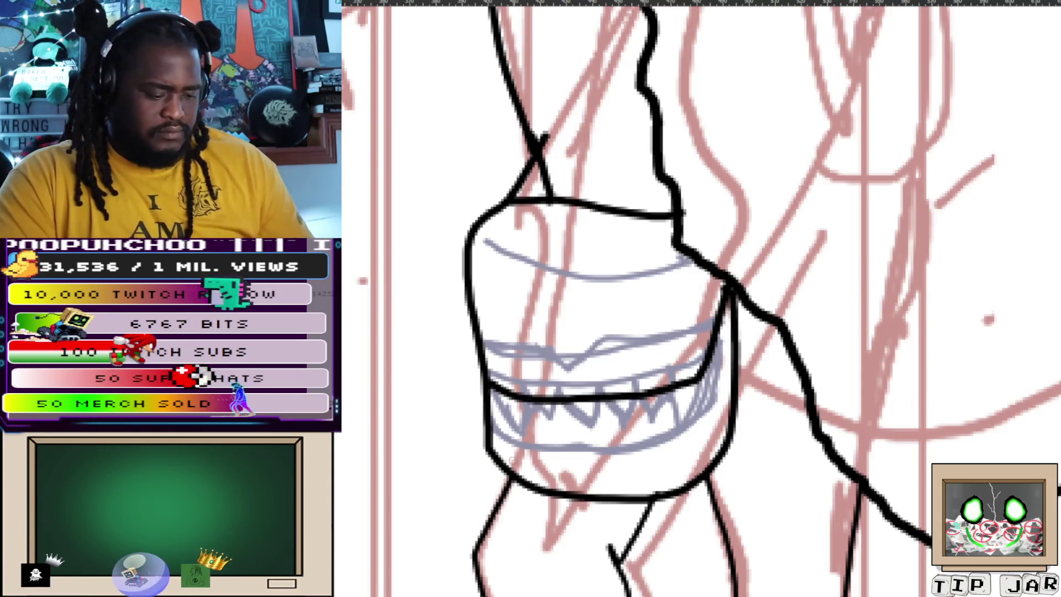
Erase the straight mouth line and ink the bag's zigzag teeth, ending in a short fang.
left_click_drag(494, 387, 514, 399)
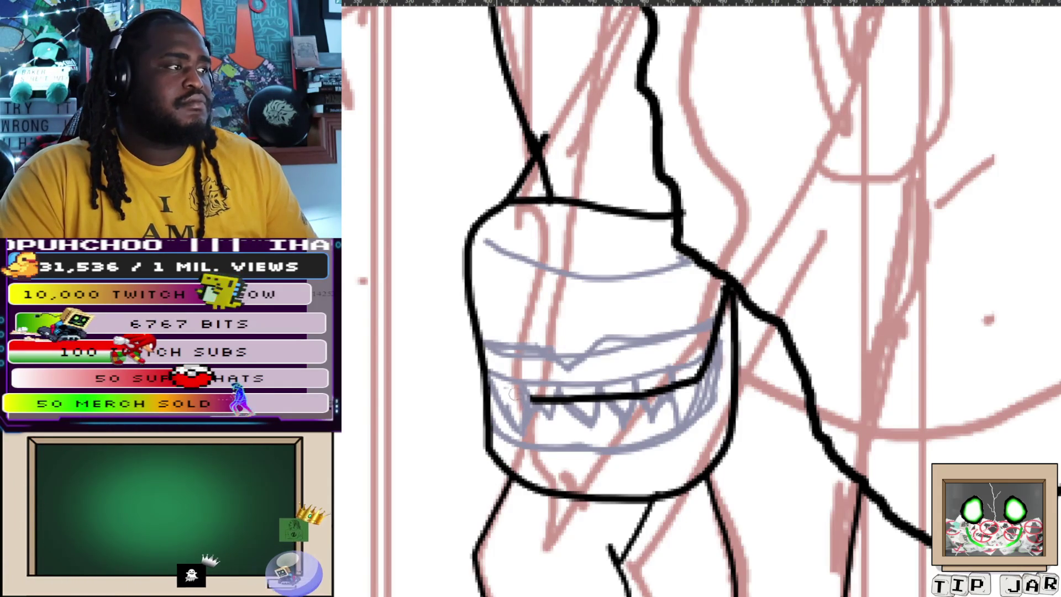
left_click_drag(528, 398, 689, 367)
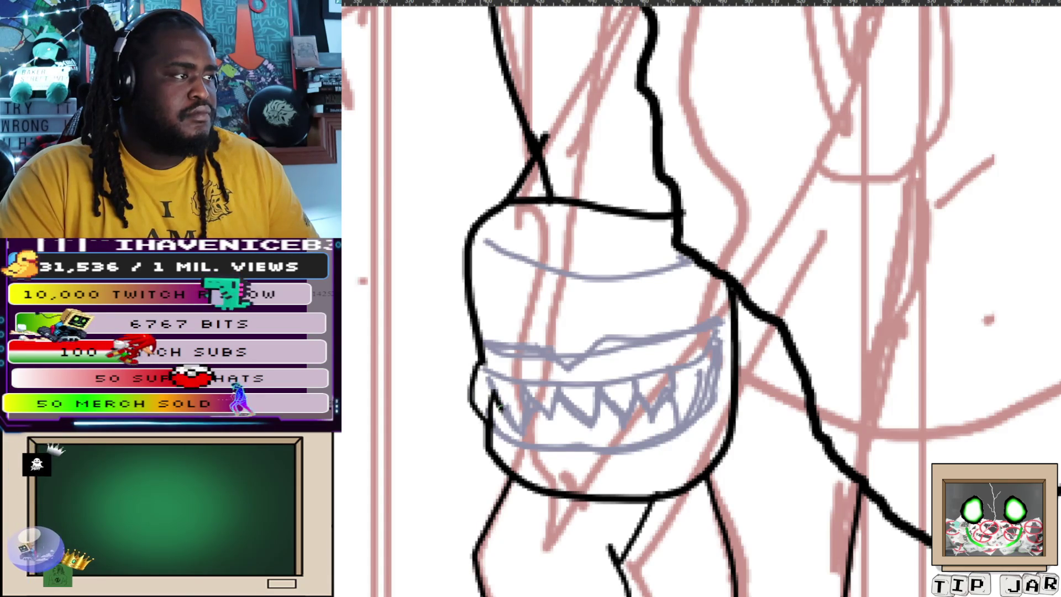
mouse_move(491, 391)
left_mouse_down()
mouse_move(548, 409)
mouse_move(578, 399)
mouse_move(586, 409)
mouse_move(620, 399)
mouse_move(646, 409)
mouse_move(674, 393)
mouse_move(675, 452)
mouse_move(699, 383)
left_mouse_up()
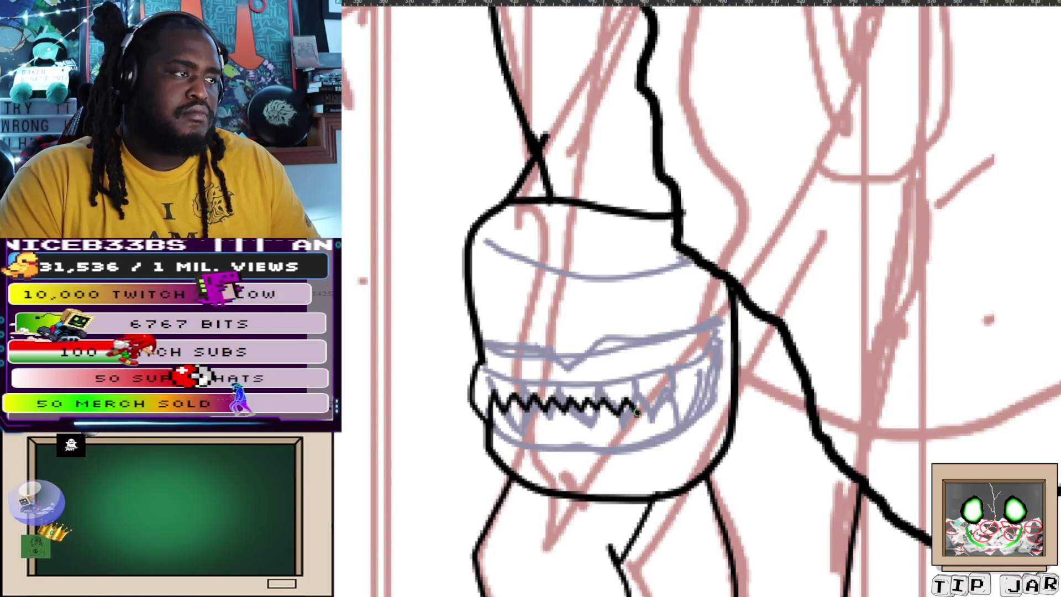
left_click_drag(650, 398, 677, 451)
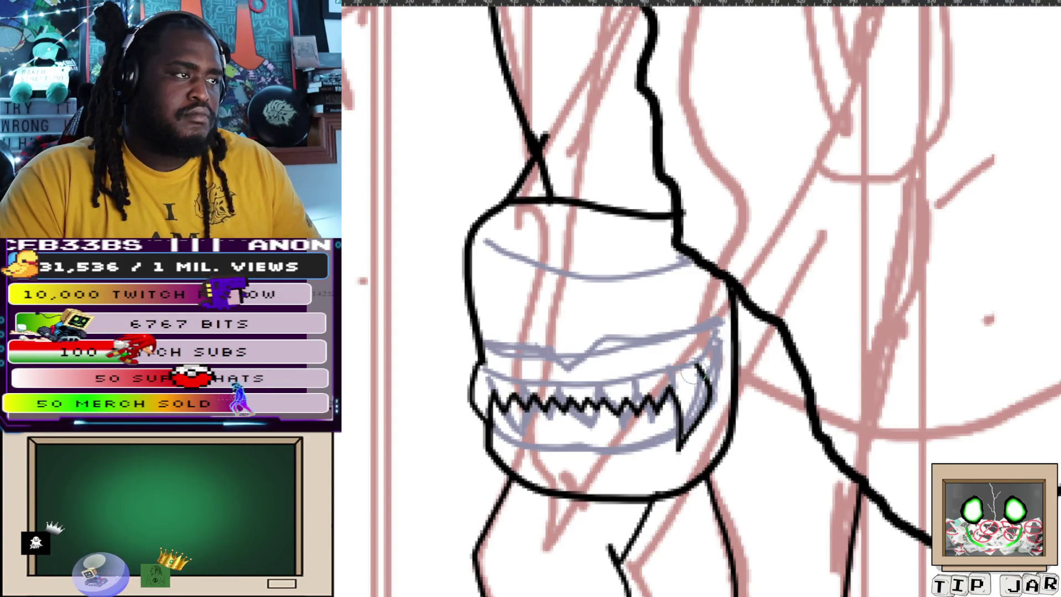
key("ctrl+z")
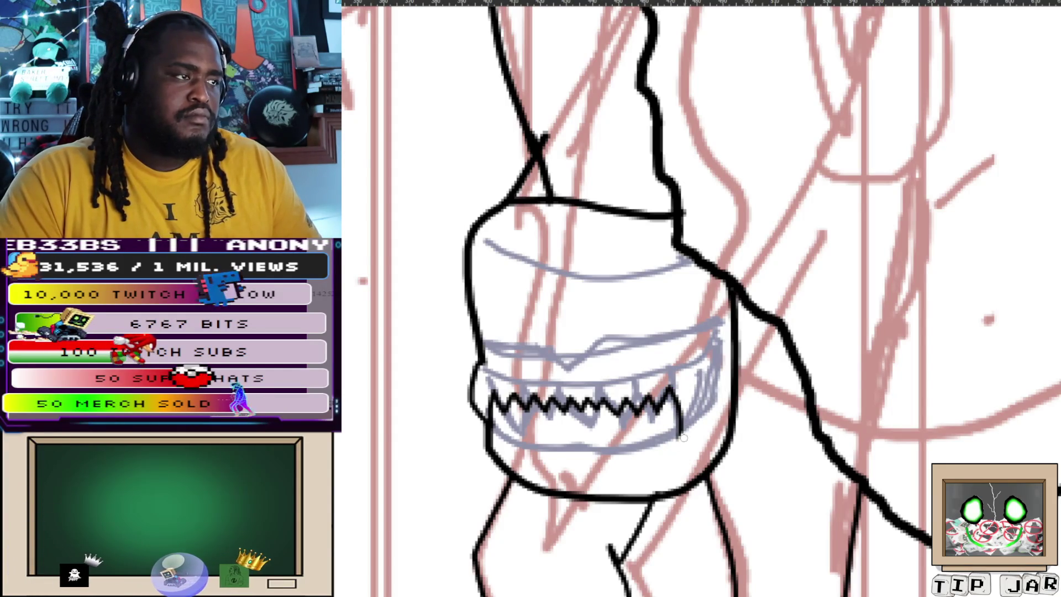
mouse_move(676, 390)
left_mouse_down()
mouse_move(690, 432)
mouse_move(701, 367)
left_mouse_up()
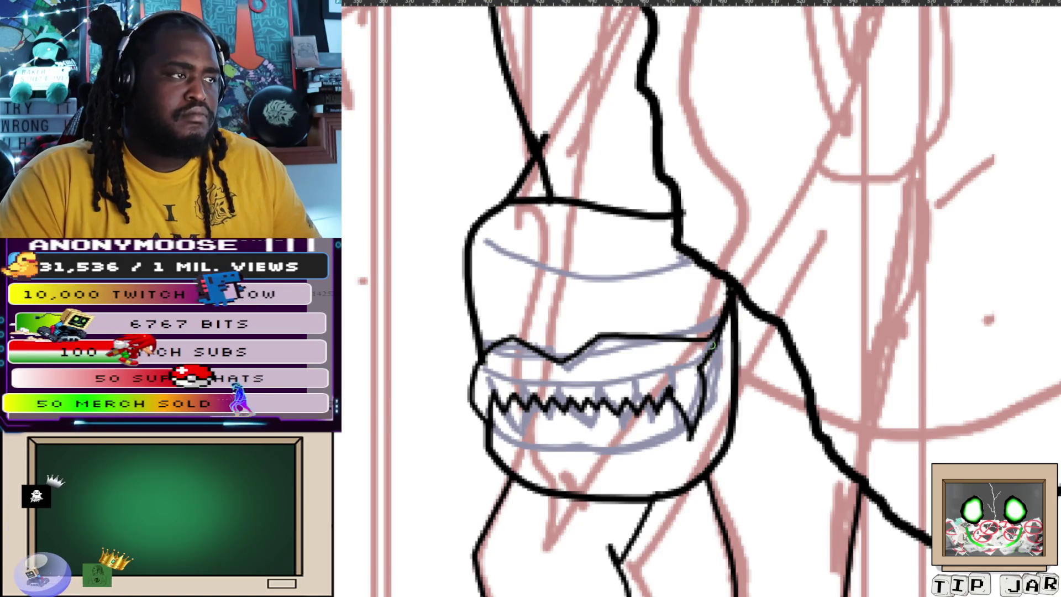
Ink the curved flap line across the bag top, discarding a stray jaw stroke first.
left_click_drag(707, 474, 532, 481)
key("ctrl+z")
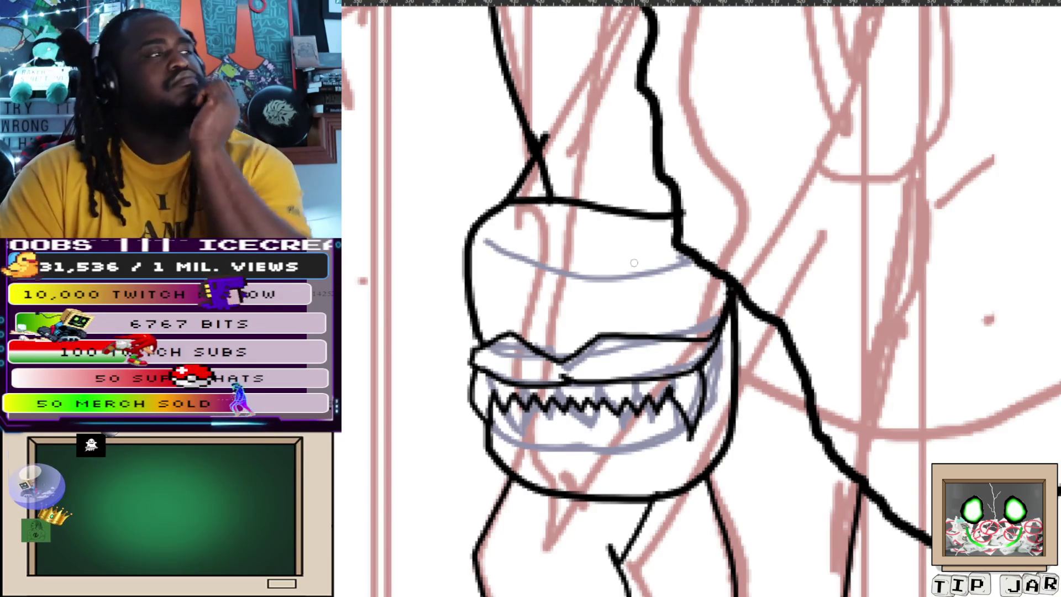
left_click_drag(485, 238, 680, 258)
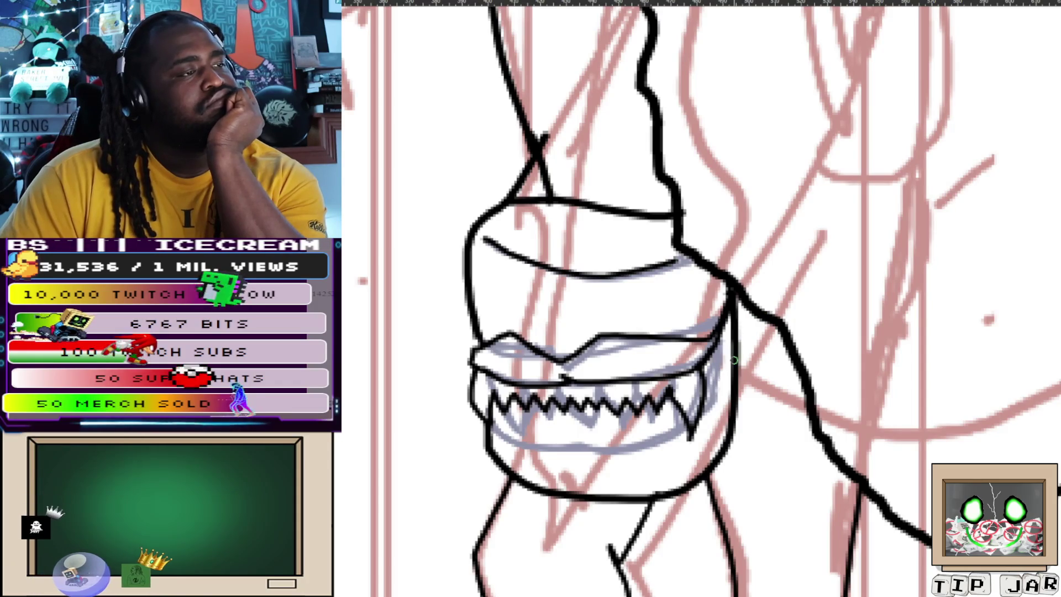
left_click_drag(765, 314, 690, 430)
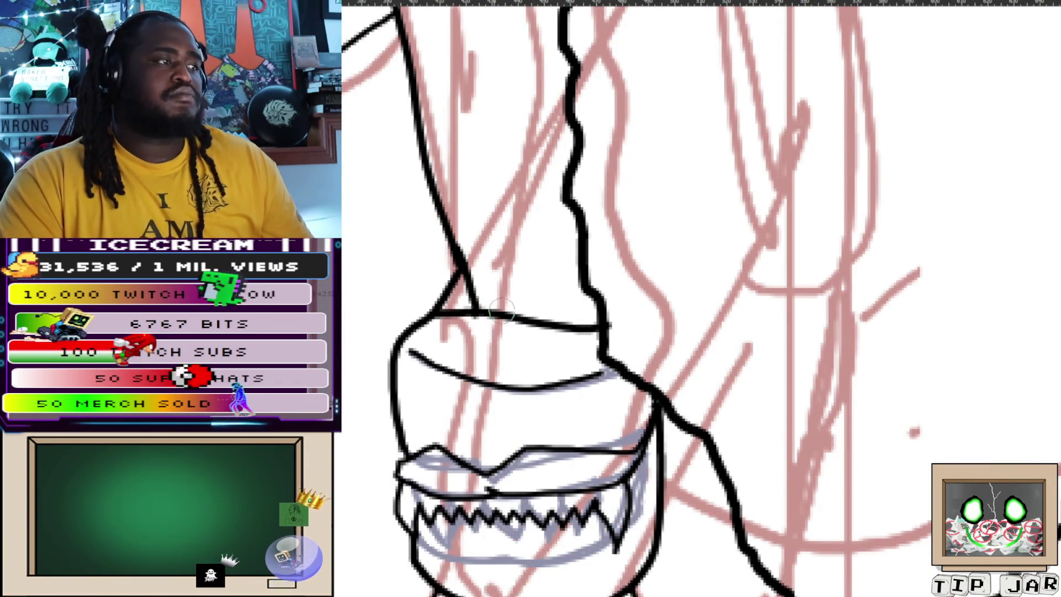
scroll(517, 314, "down", 5)
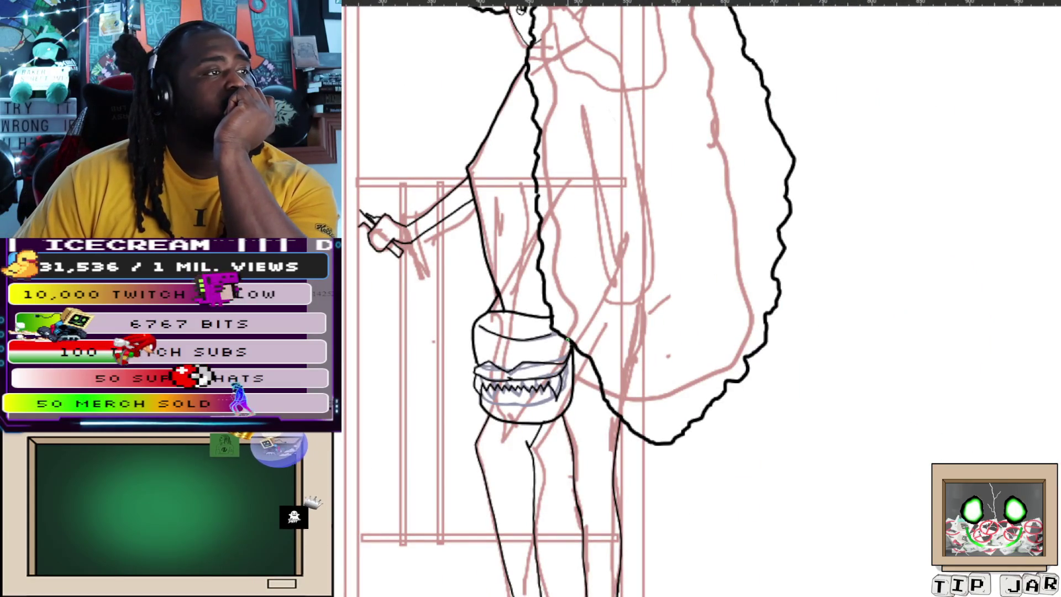
Ink a short straight strap line from the bag's right side to the outline behind her.
scroll(538, 301, "down", 2)
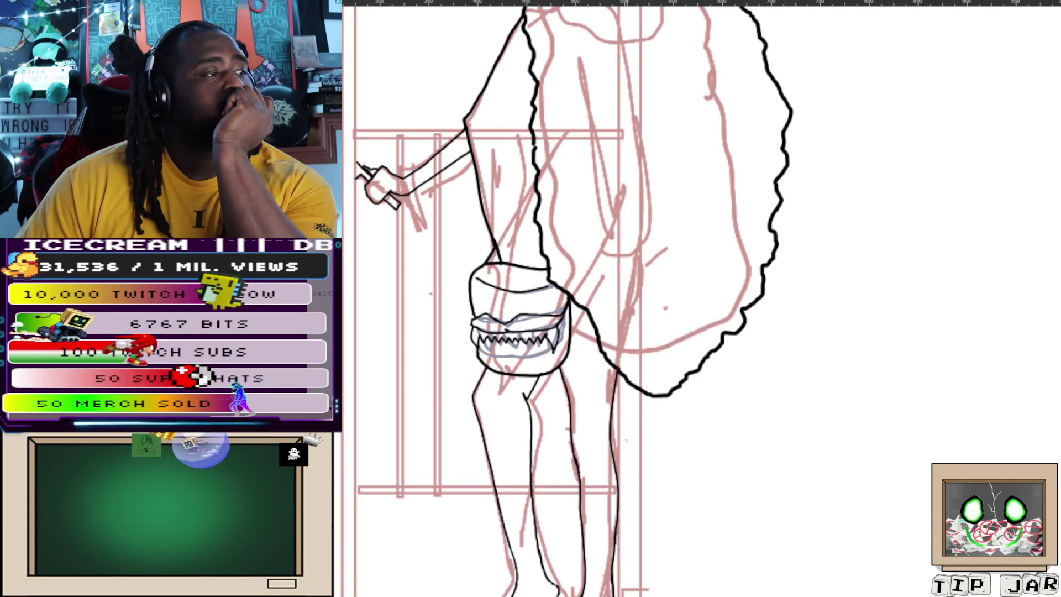
scroll(628, 432, "up", 4)
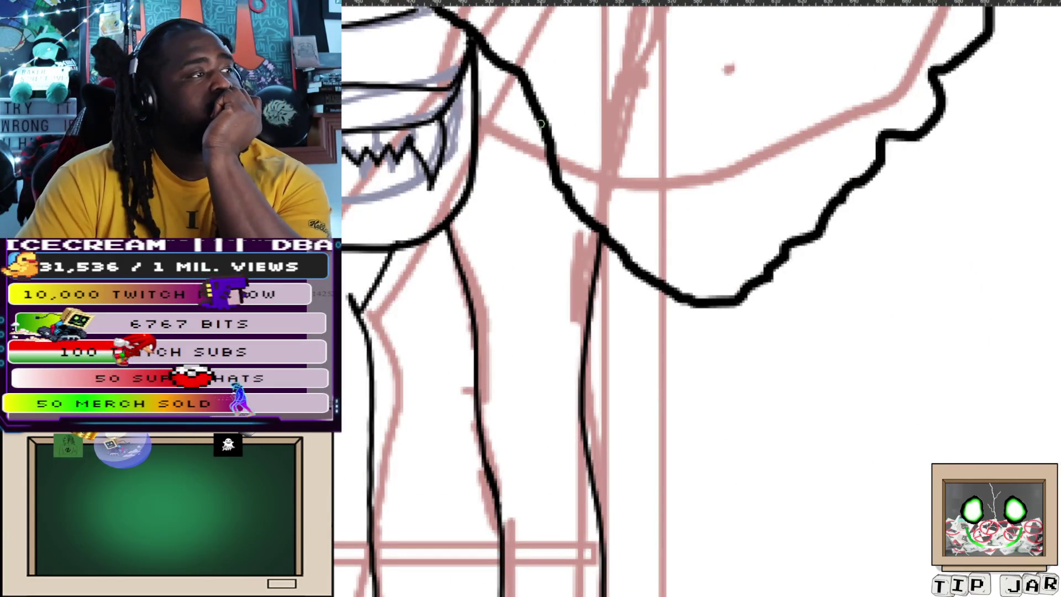
scroll(474, 184, "up", 2)
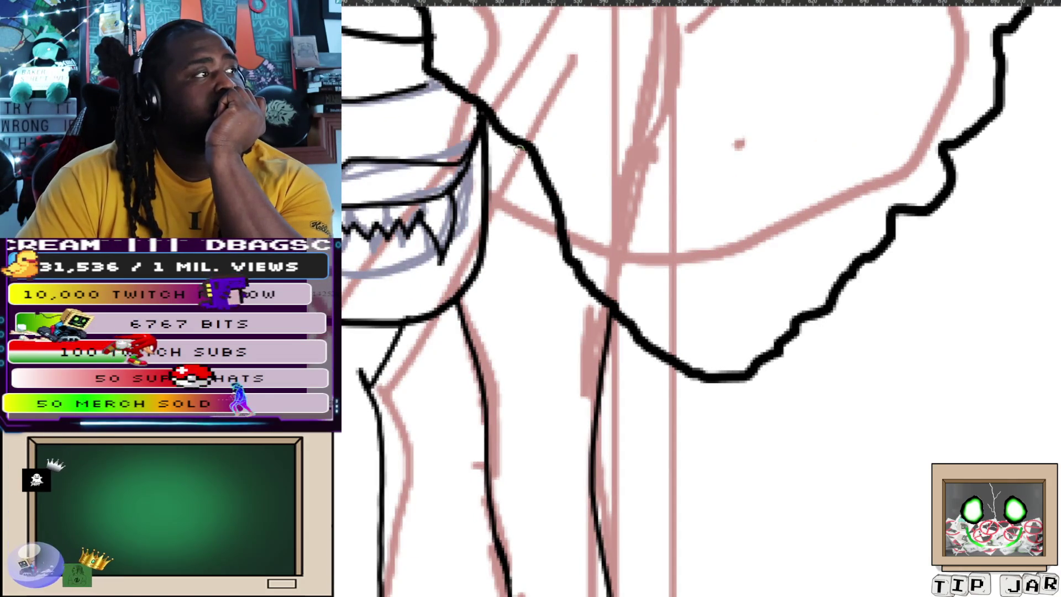
left_click_drag(487, 191, 561, 226)
scroll(579, 222, "up", 4)
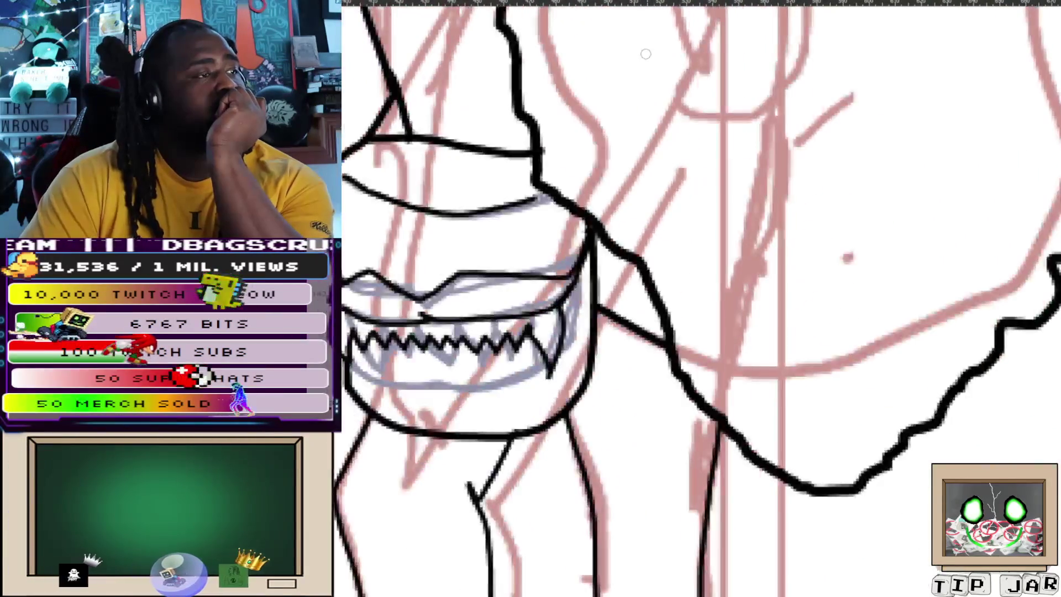
scroll(626, 94, "down", 10)
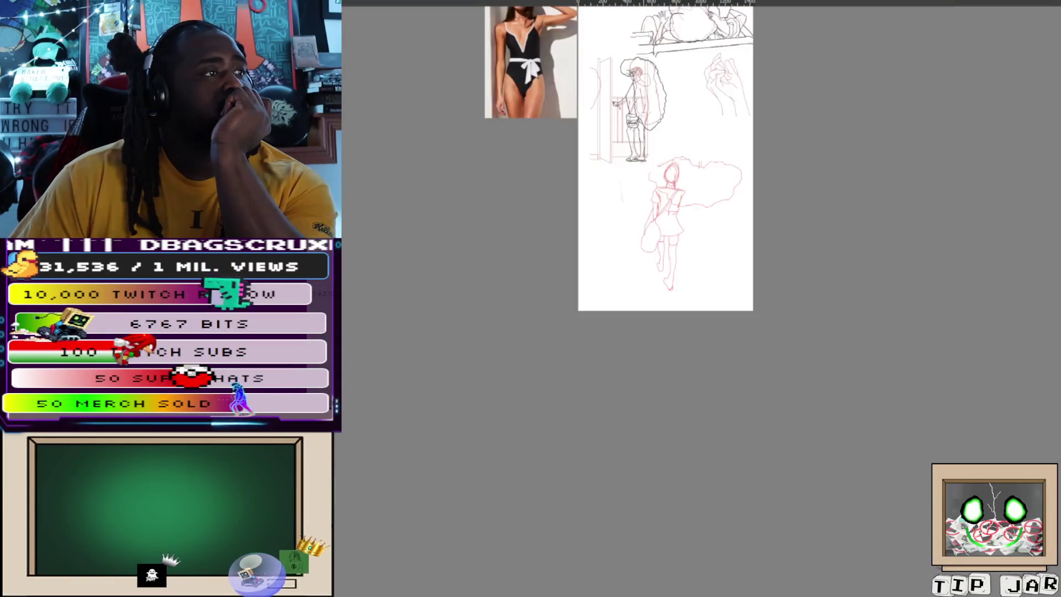
Zoom in on the girl and ink thin outline strokes along her arm and side.
scroll(678, 88, "up", 3)
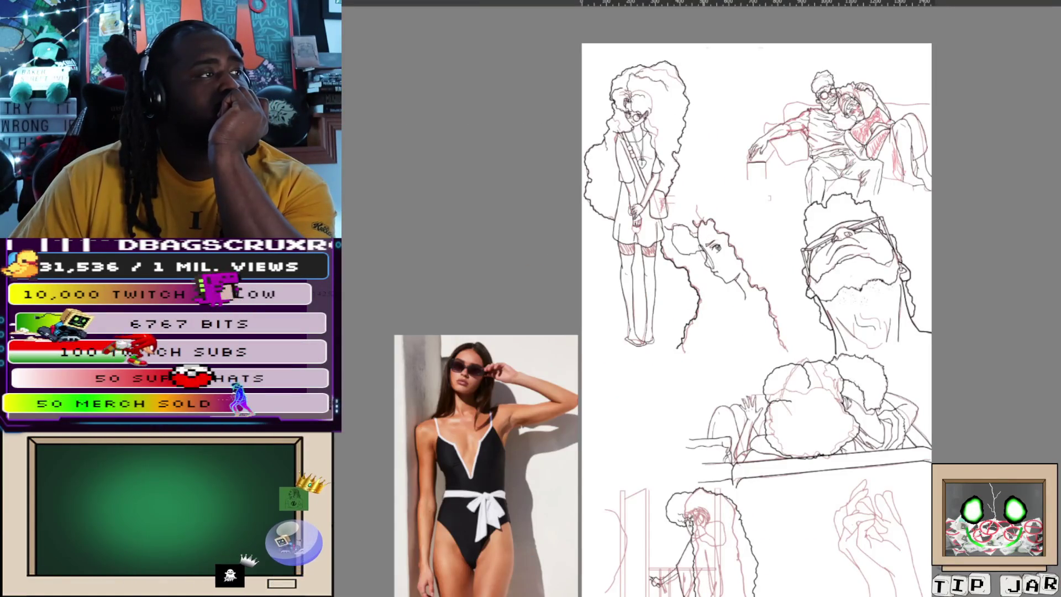
scroll(713, 581, "up", 6)
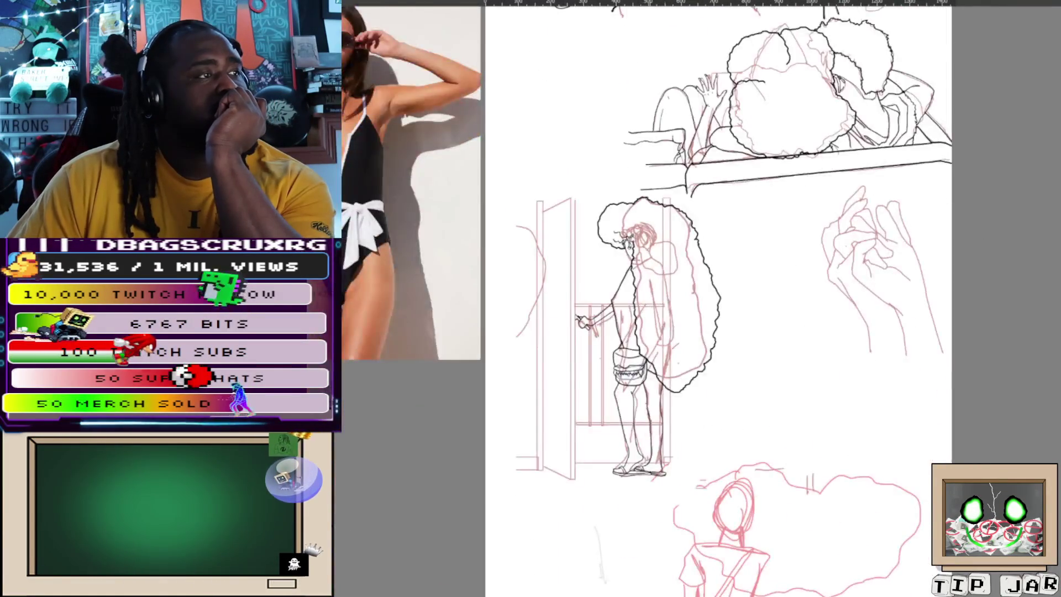
scroll(719, 531, "up", 3)
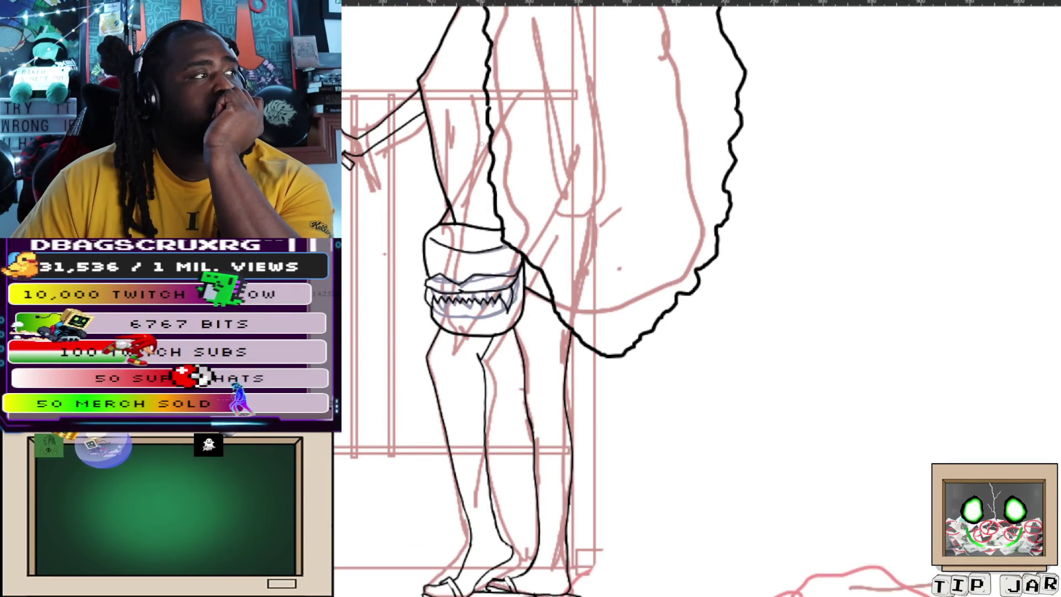
scroll(547, 298, "up", 2)
scroll(500, 205, "up", 2)
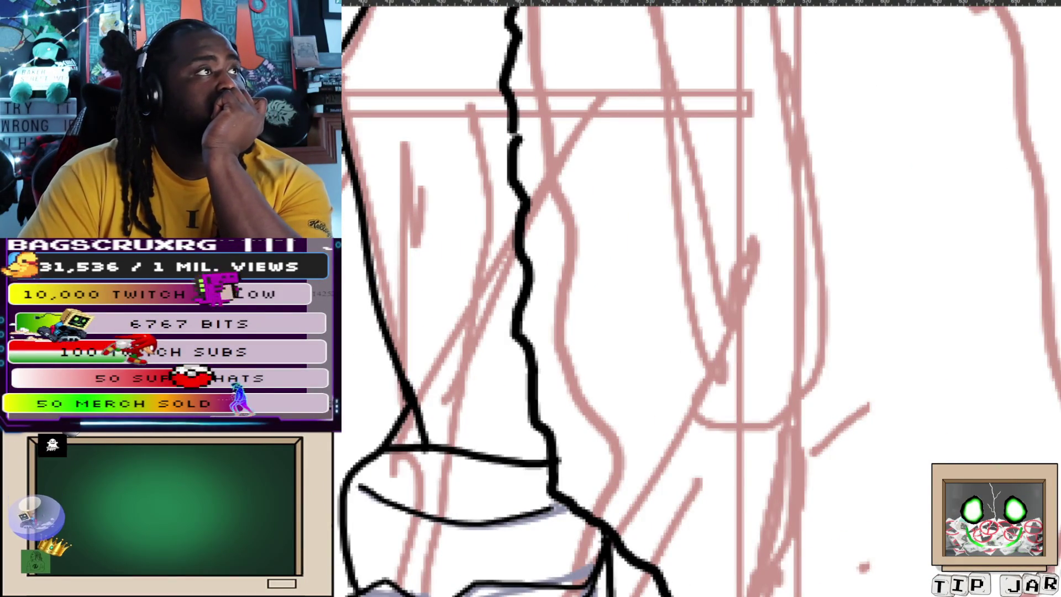
left_click_drag(347, 82, 417, 343)
left_click_drag(405, 187, 423, 361)
mouse_move(473, 115)
left_mouse_down()
mouse_move(440, 413)
mouse_move(514, 267)
left_mouse_up()
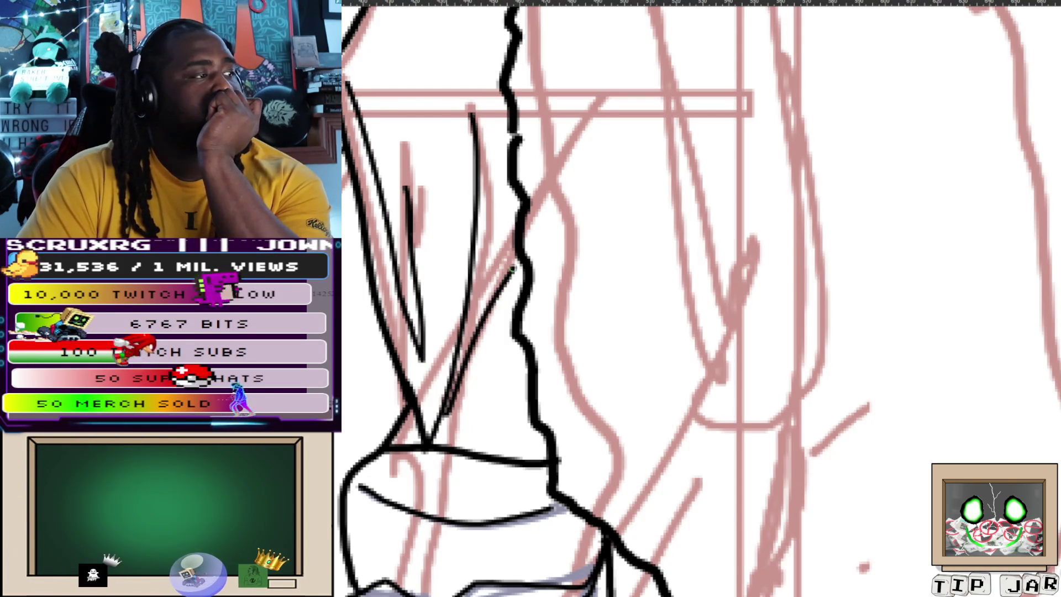
Zoom back out and navigate over to the hand sketch.
scroll(494, 239, "down", 3)
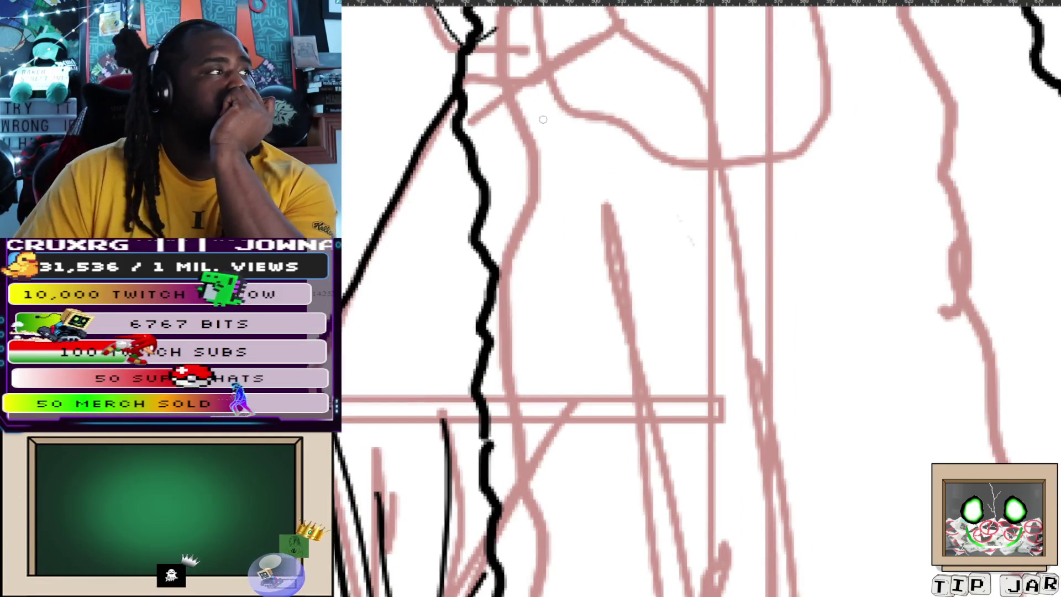
scroll(515, 171, "down", 5)
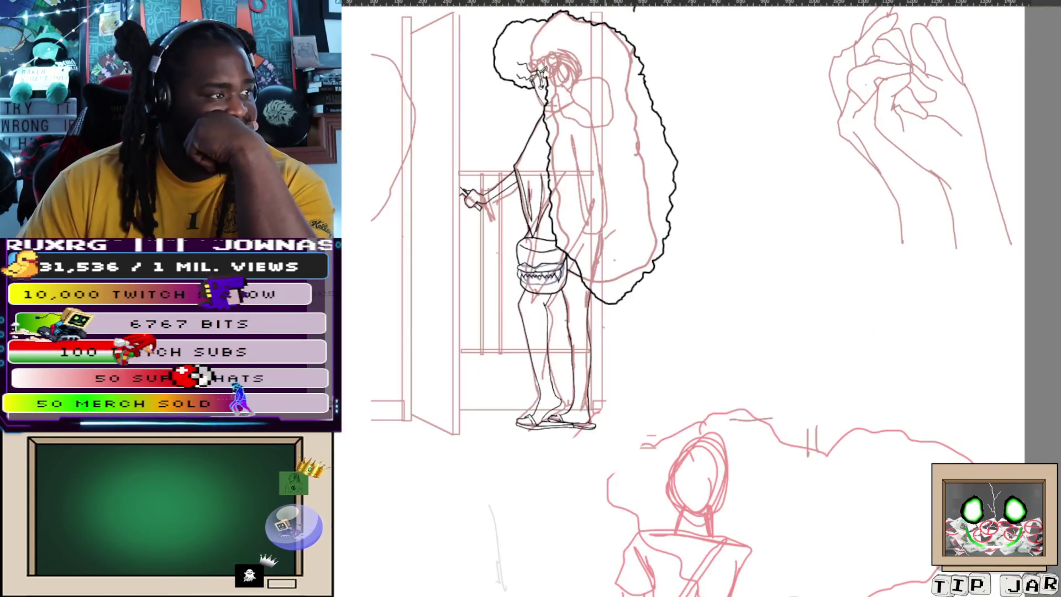
scroll(482, 339, "up", 2)
scroll(562, 310, "down", 5)
scroll(810, 221, "up", 5)
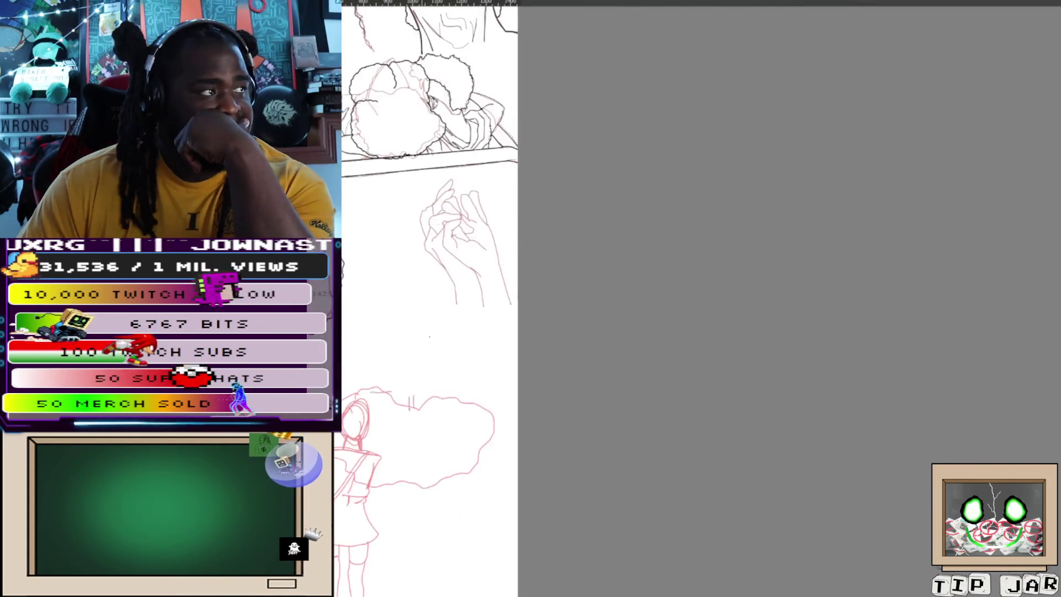
scroll(423, 281, "down", 3)
scroll(443, 310, "up", 5)
scroll(480, 360, "down", 1)
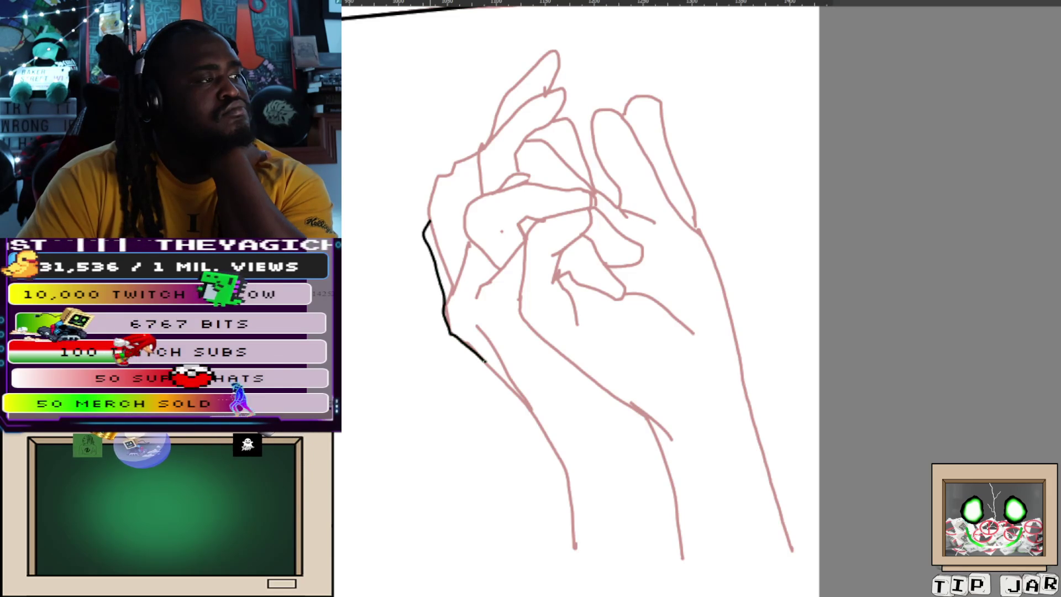
Trace the hand's outer edge down toward the wrist, undoing two poor wrist strokes.
left_click_drag(488, 329, 469, 169)
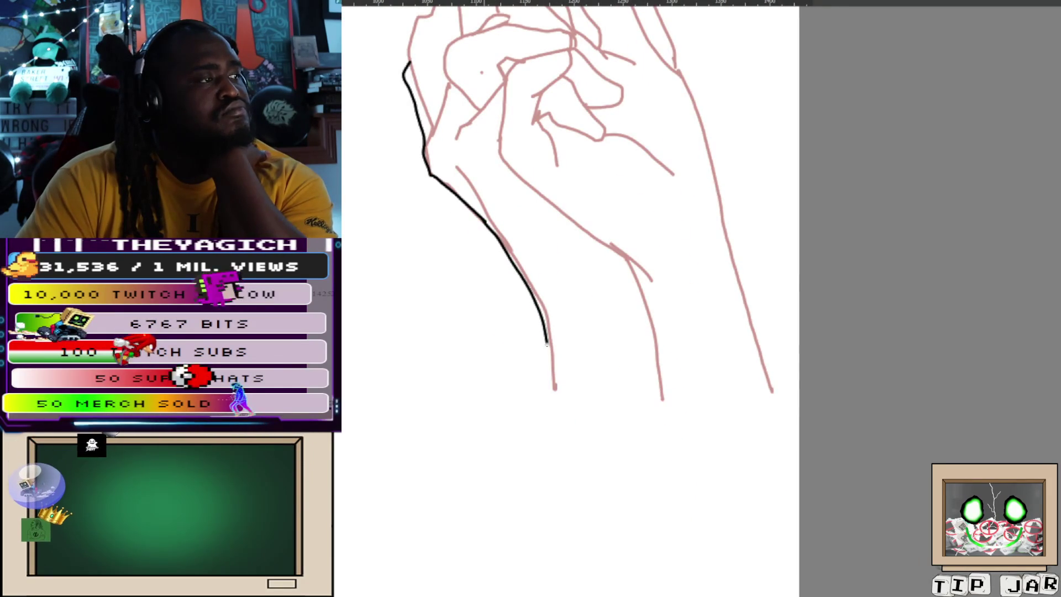
key("ctrl+z")
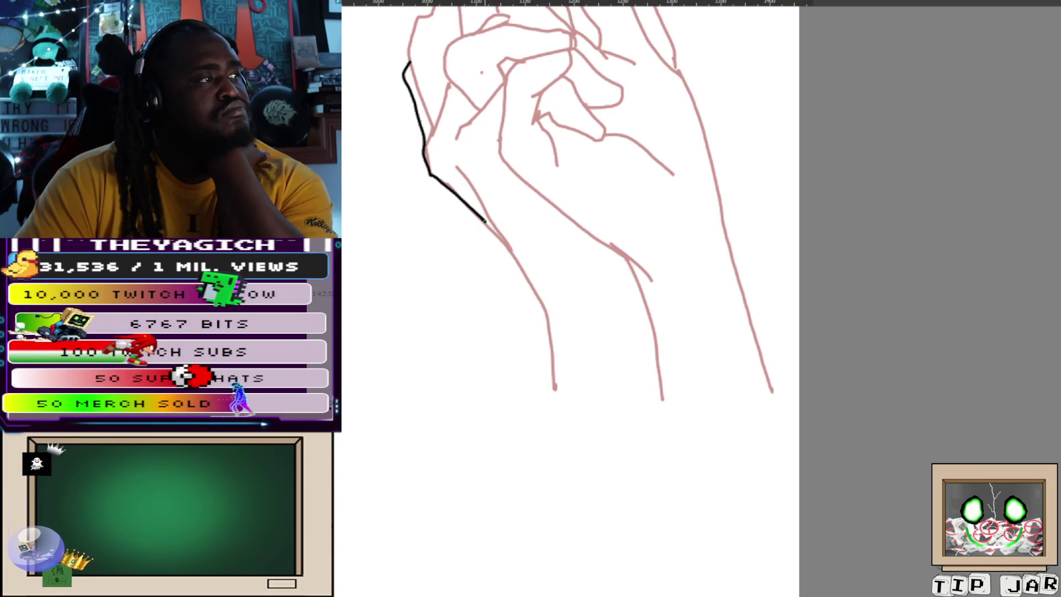
mouse_move(520, 274)
left_mouse_down()
mouse_move(545, 331)
mouse_move(555, 404)
left_mouse_up()
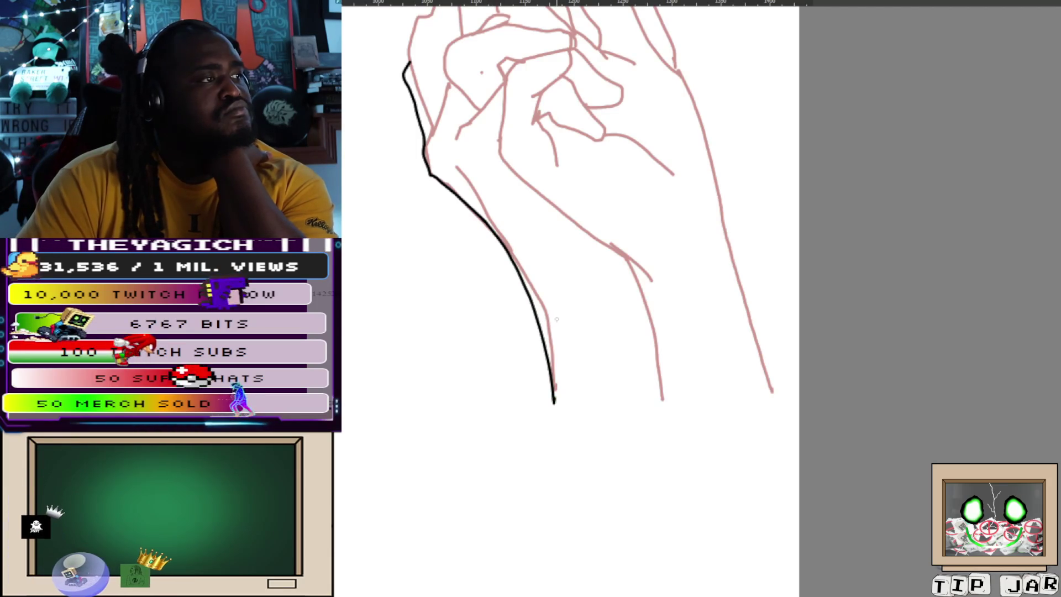
mouse_move(485, 198)
left_mouse_down()
mouse_move(506, 358)
mouse_move(567, 465)
mouse_move(575, 575)
left_mouse_up()
key("ctrl+z")
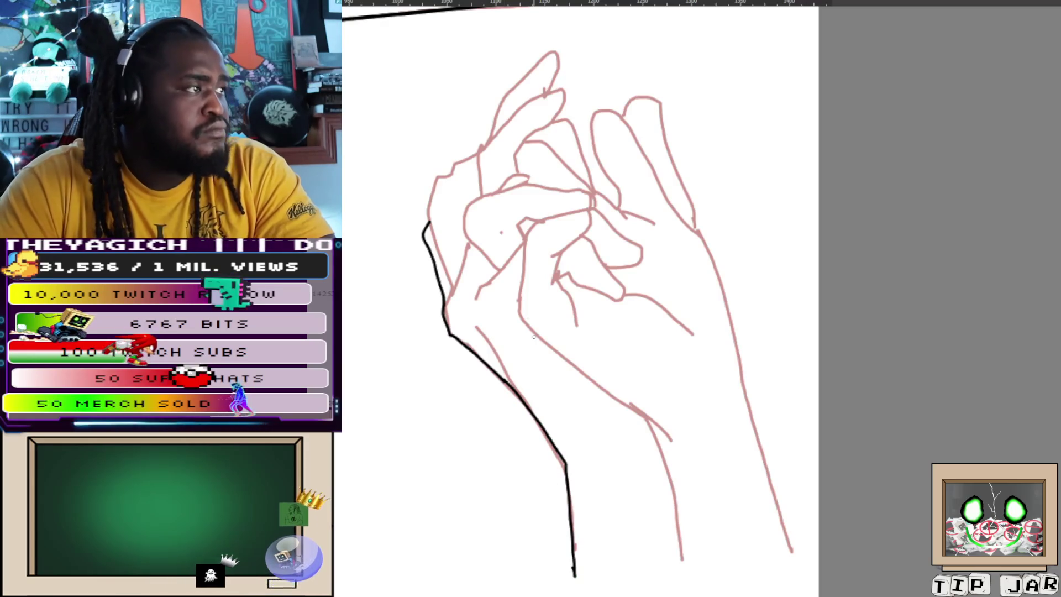
left_click_drag(446, 187, 511, 273)
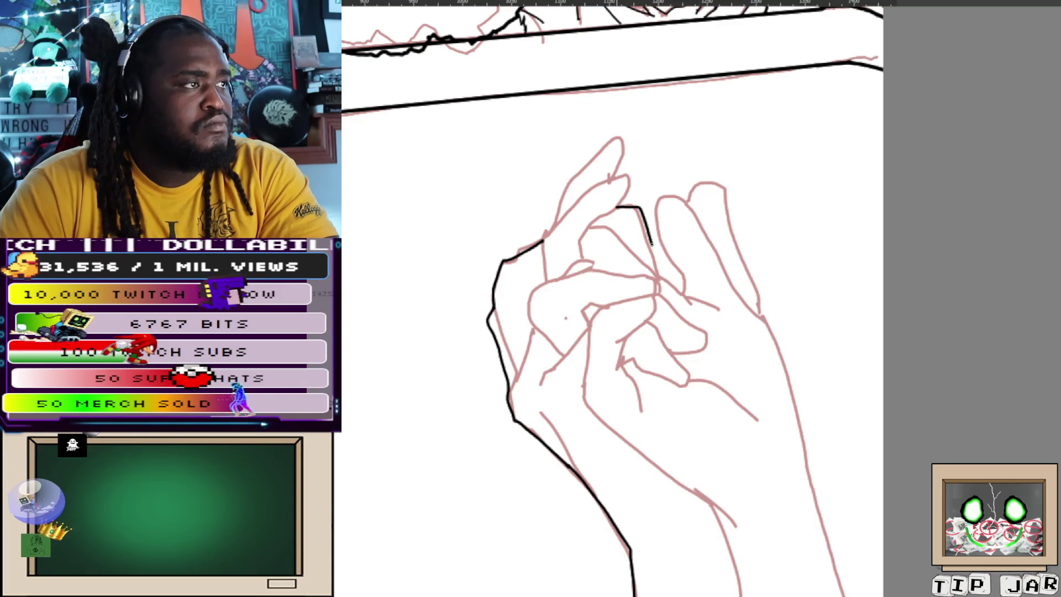
Outline the front finger's tip, redrawing the outline once after an undo.
left_click_drag(675, 270, 683, 293)
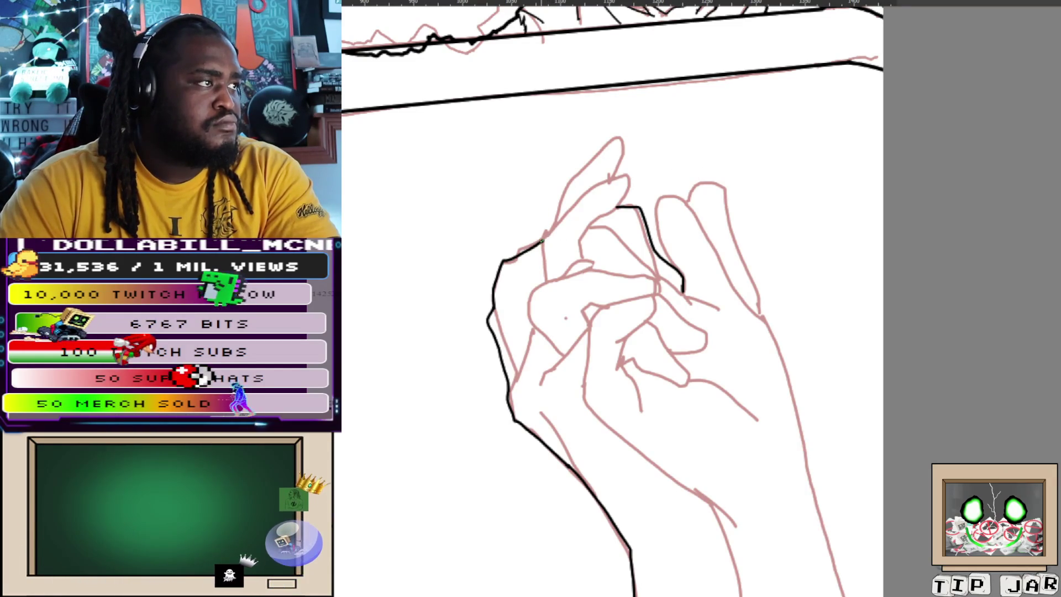
left_click_drag(546, 232, 583, 202)
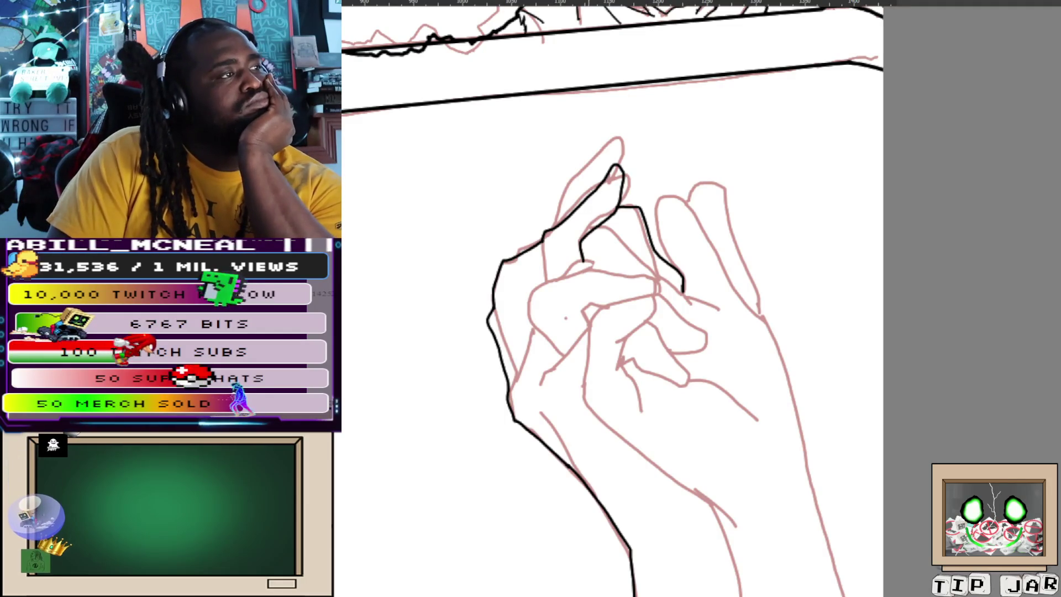
key("ctrl+z")
mouse_move(543, 240)
left_mouse_down()
mouse_move(598, 150)
mouse_move(621, 171)
left_mouse_up()
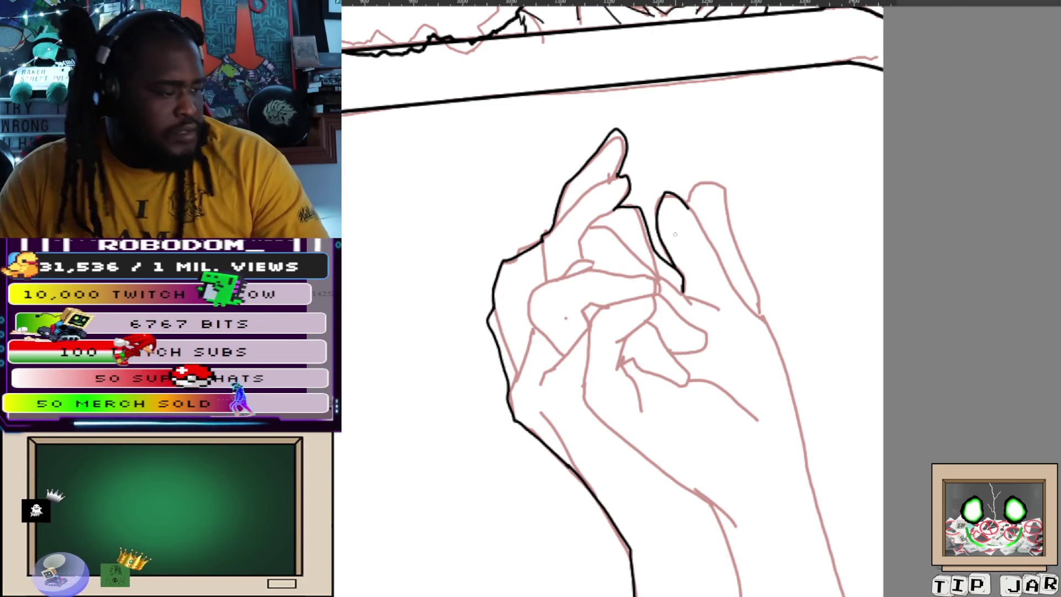
scroll(675, 234, "up", 3)
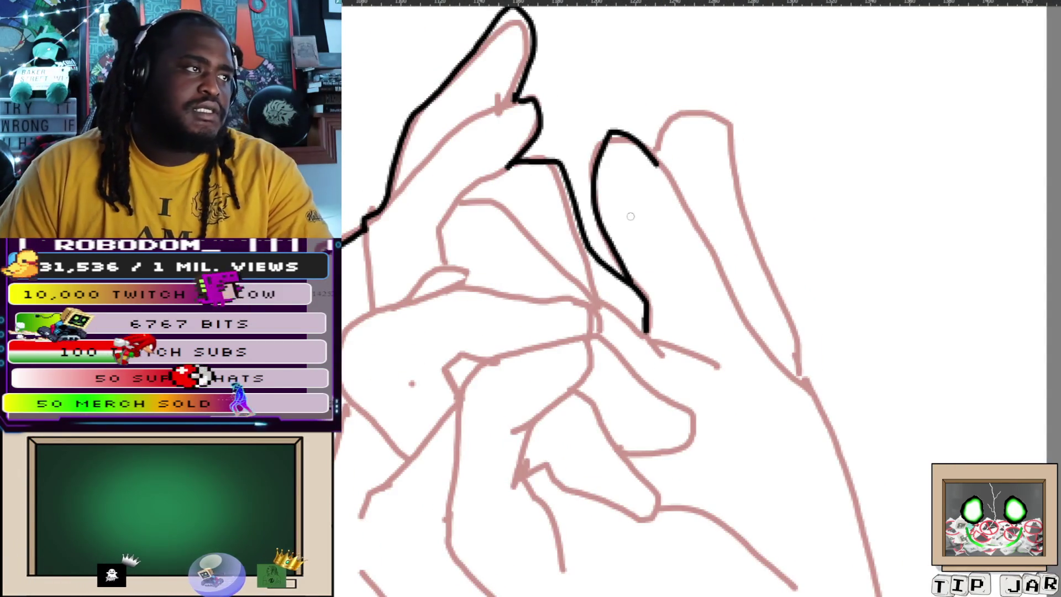
Try inking the wrist line, then undo the stray vertical stroke.
scroll(796, 335, "up", 2)
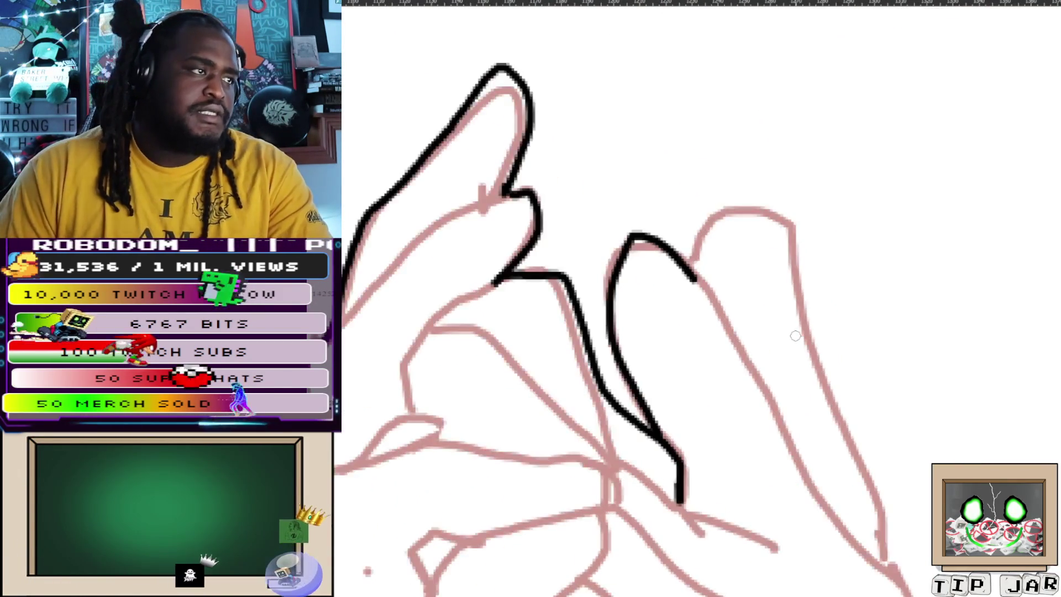
key("ctrl+z")
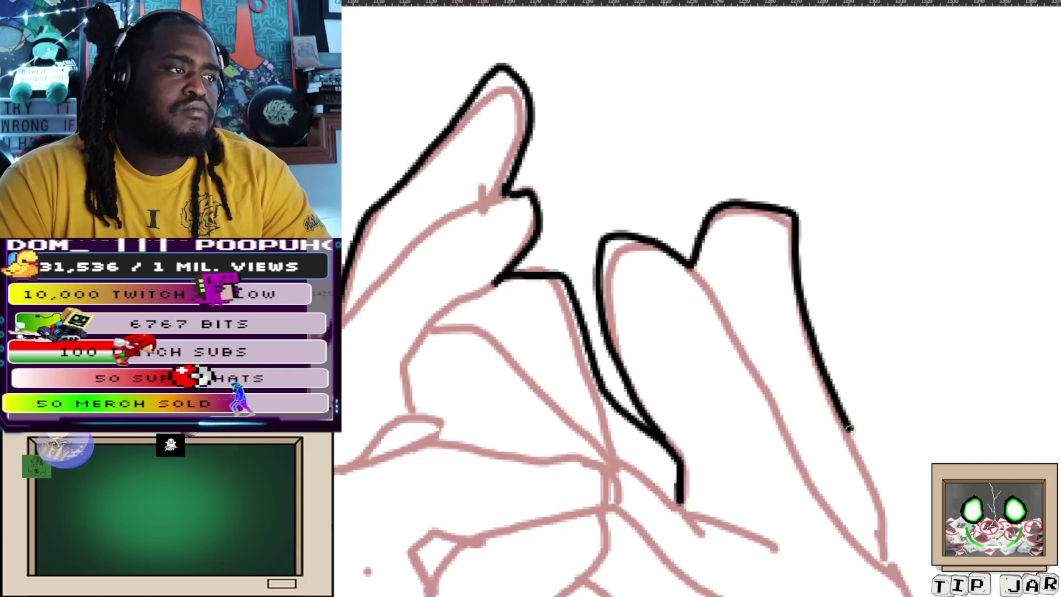
mouse_move(889, 561)
left_mouse_down()
mouse_move(731, 202)
mouse_move(723, 132)
mouse_move(796, 376)
mouse_move(837, 595)
left_mouse_up()
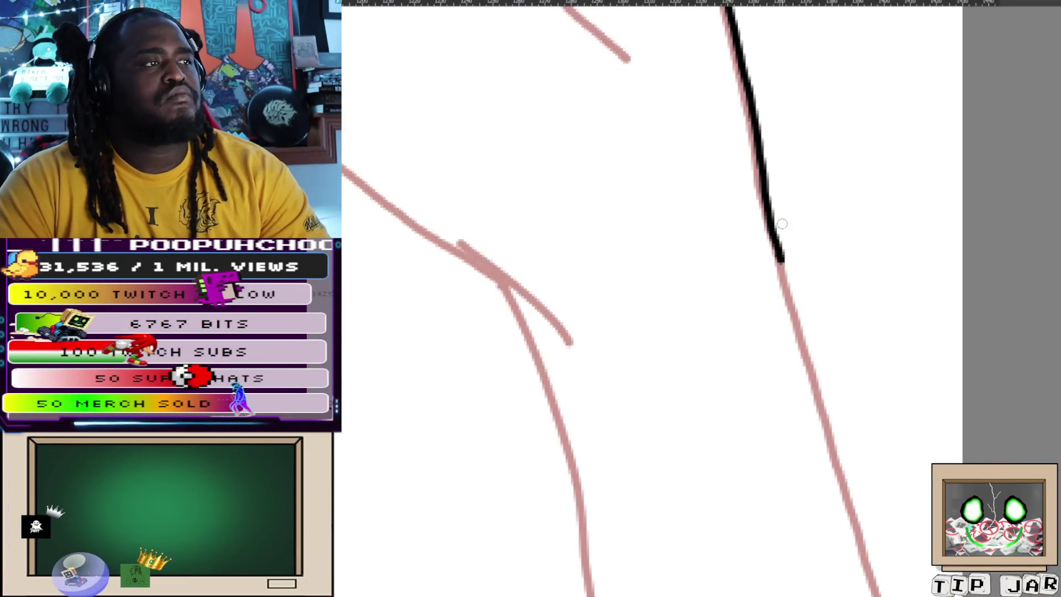
left_click_drag(791, 320, 876, 592)
mouse_move(790, 590)
left_mouse_down()
mouse_move(791, 286)
mouse_move(843, 446)
mouse_move(834, 540)
mouse_move(768, 467)
left_mouse_up()
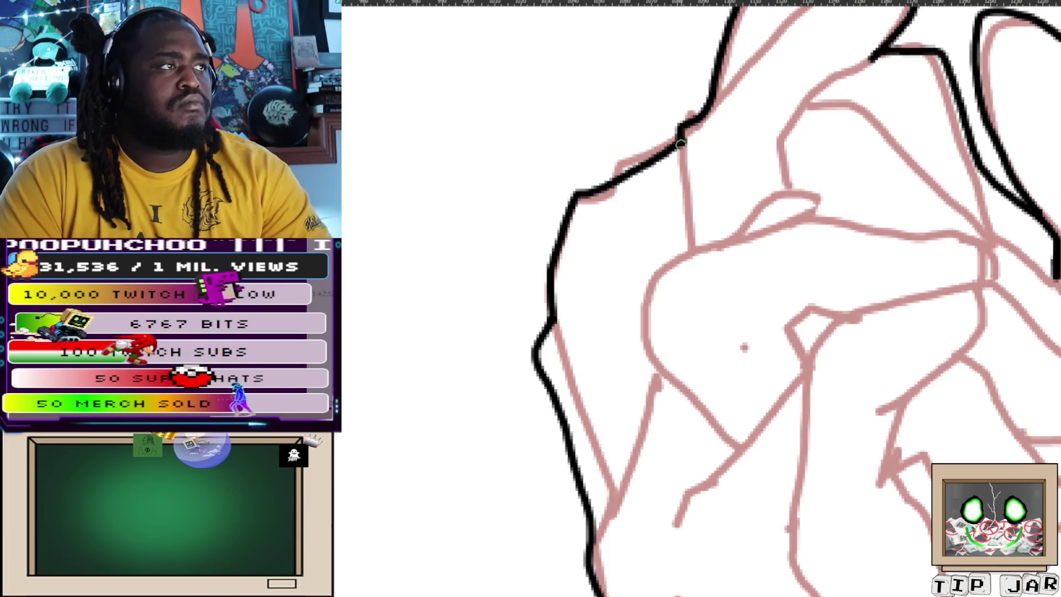
scroll(696, 287, "up", 1)
key("ctrl+z")
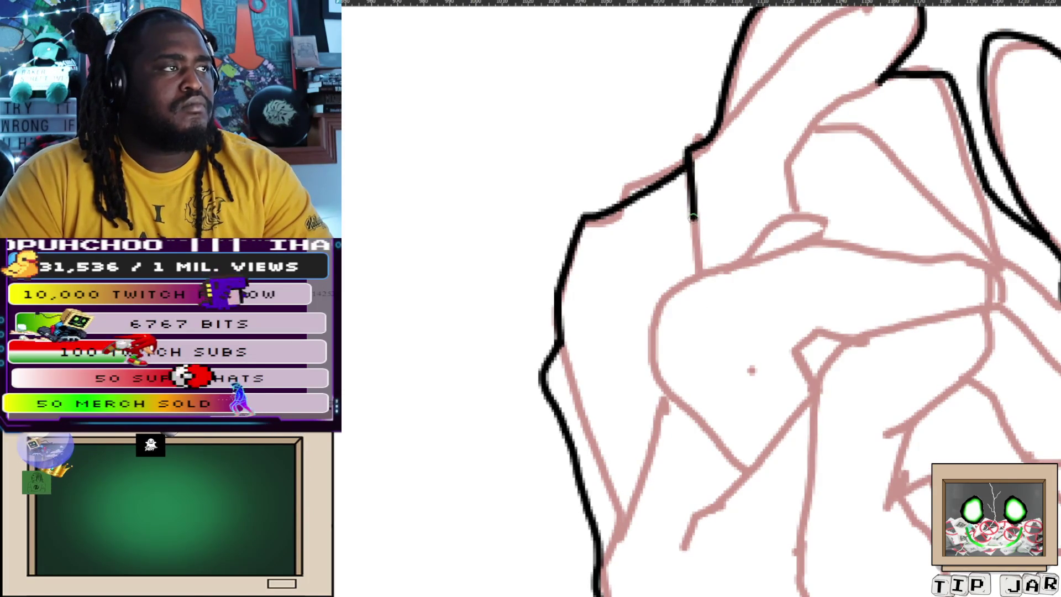
Ink the raised finger's upper edge and a short stroke at the fingertip notch.
scroll(765, 280, "up", 5)
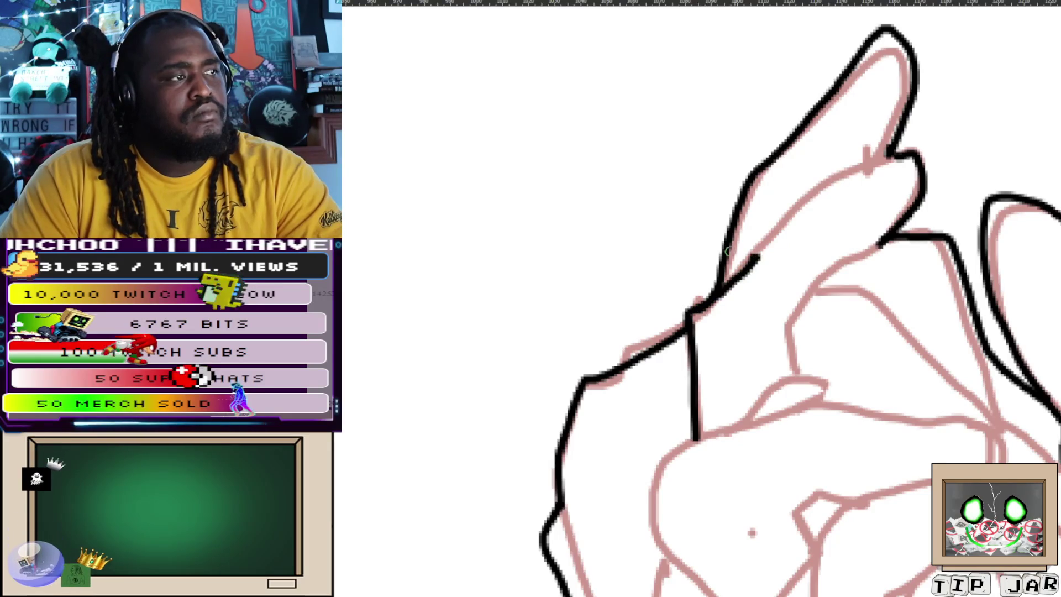
mouse_move(689, 315)
left_mouse_down()
mouse_move(821, 197)
mouse_move(889, 153)
left_mouse_up()
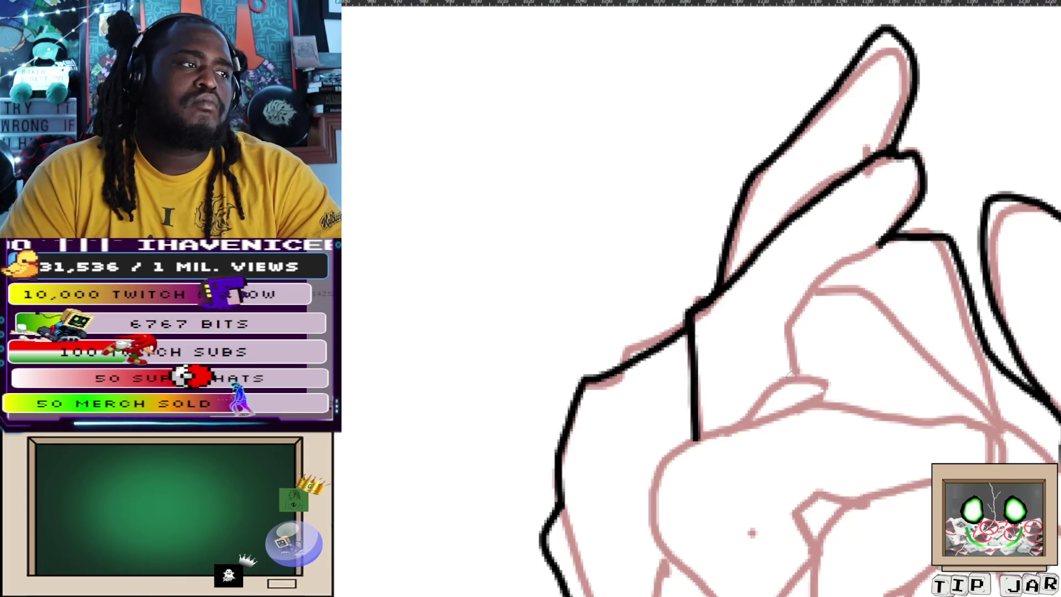
mouse_move(796, 374)
left_mouse_down()
mouse_move(786, 330)
mouse_move(808, 293)
left_mouse_up()
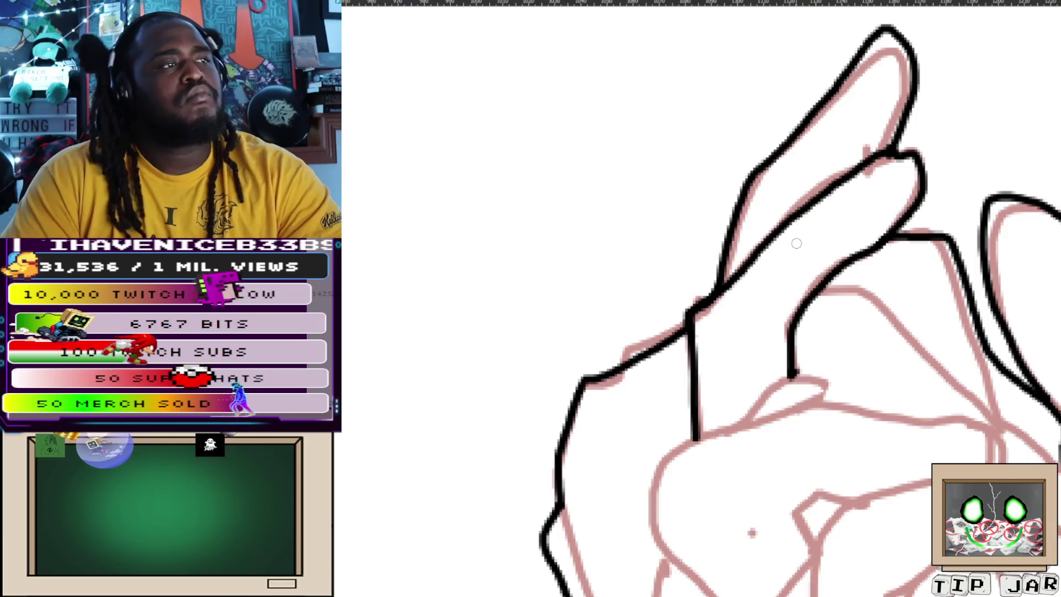
left_click_drag(813, 238, 791, 176)
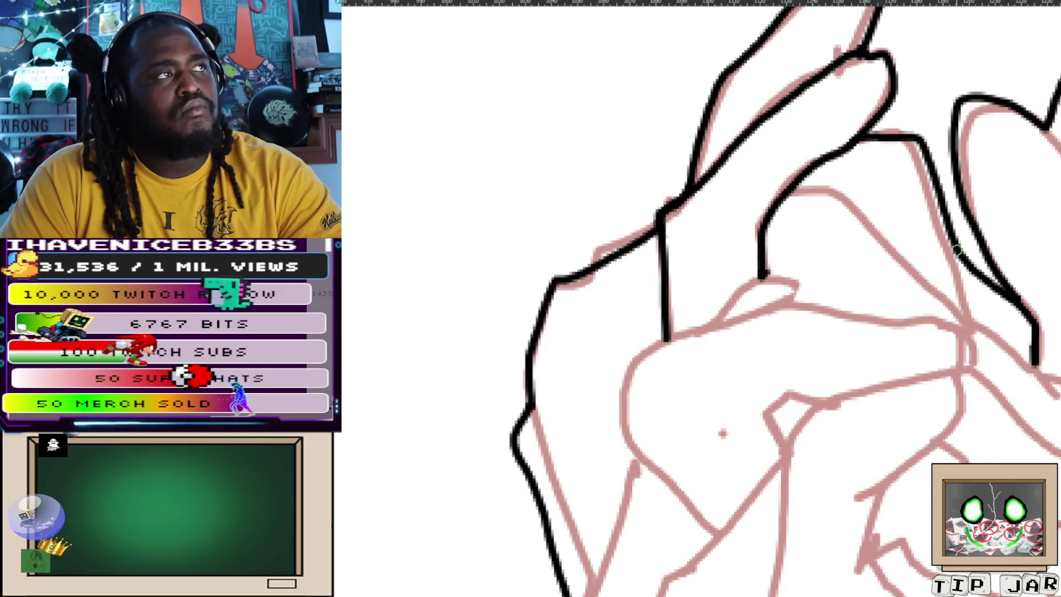
left_click(785, 202)
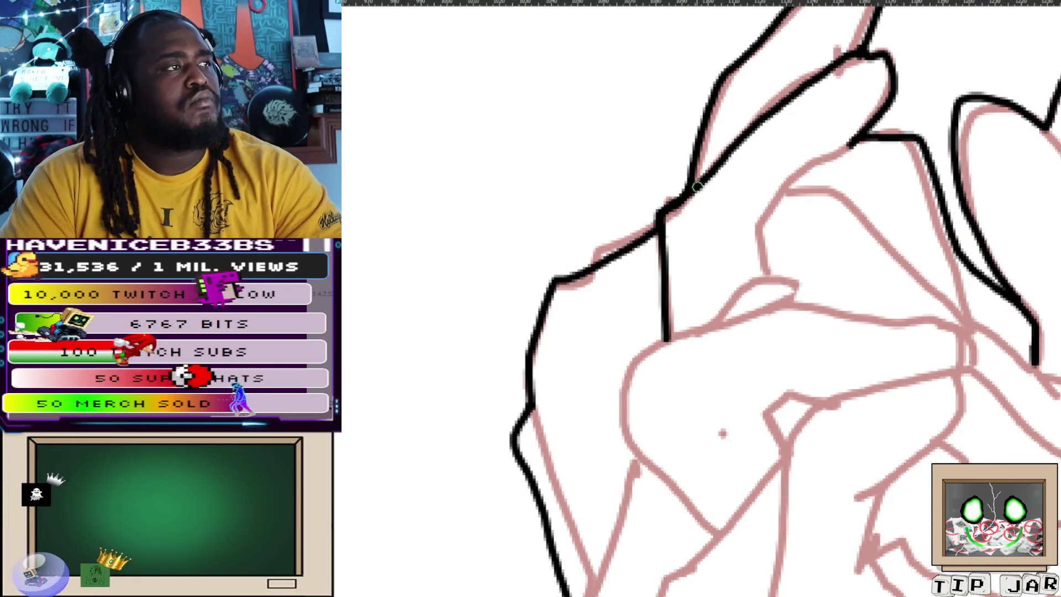
Remove the unwanted strokes and extend the knuckle line down-left along the sketch.
left_click(774, 119)
left_click(665, 276)
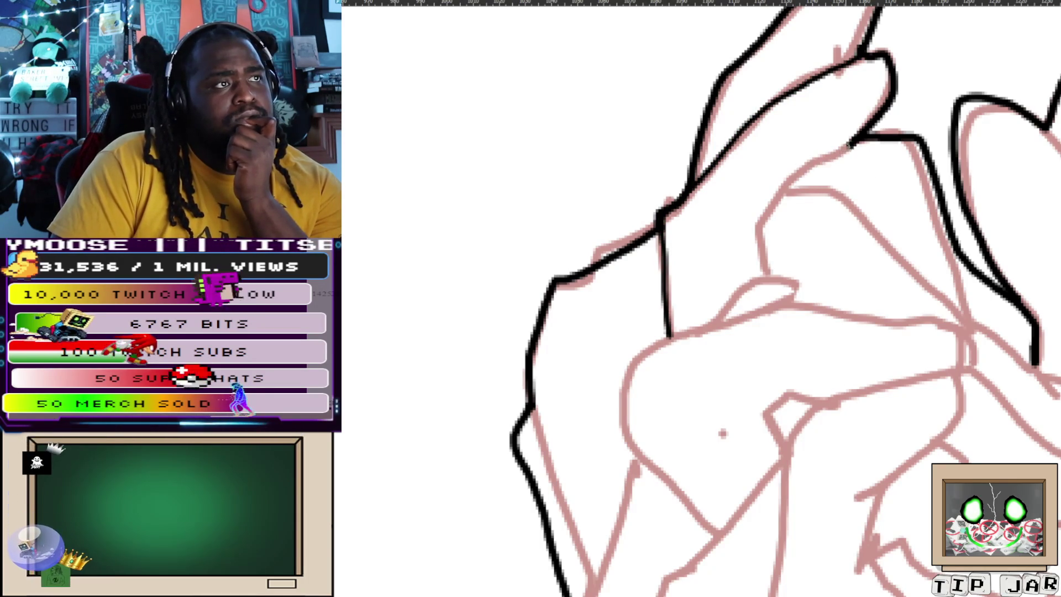
mouse_move(806, 166)
left_mouse_down()
mouse_move(758, 231)
mouse_move(769, 282)
left_mouse_up()
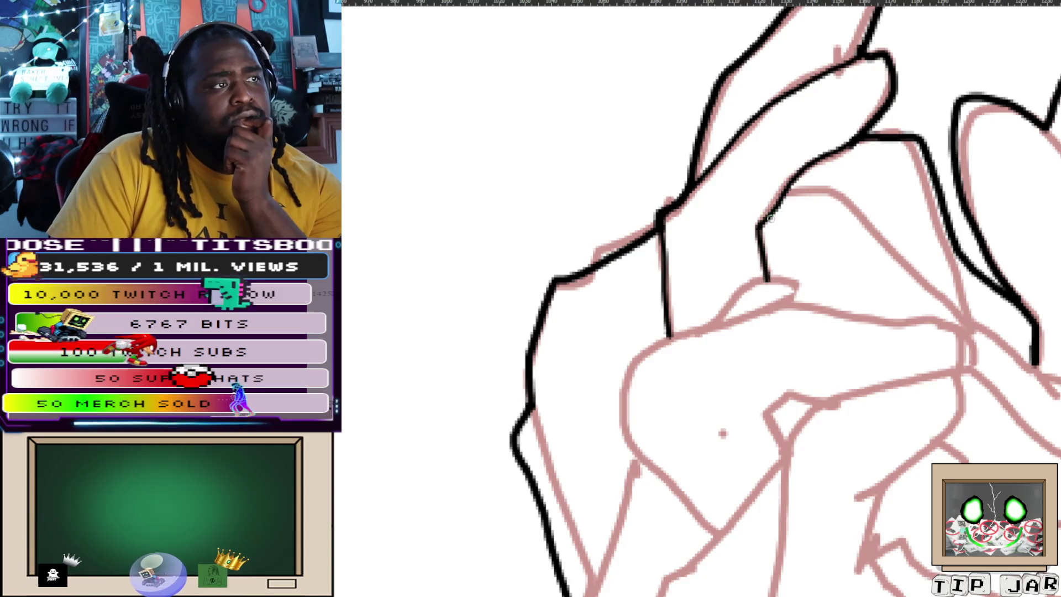
mouse_move(814, 210)
left_mouse_down()
mouse_move(763, 160)
mouse_move(761, 142)
left_mouse_up()
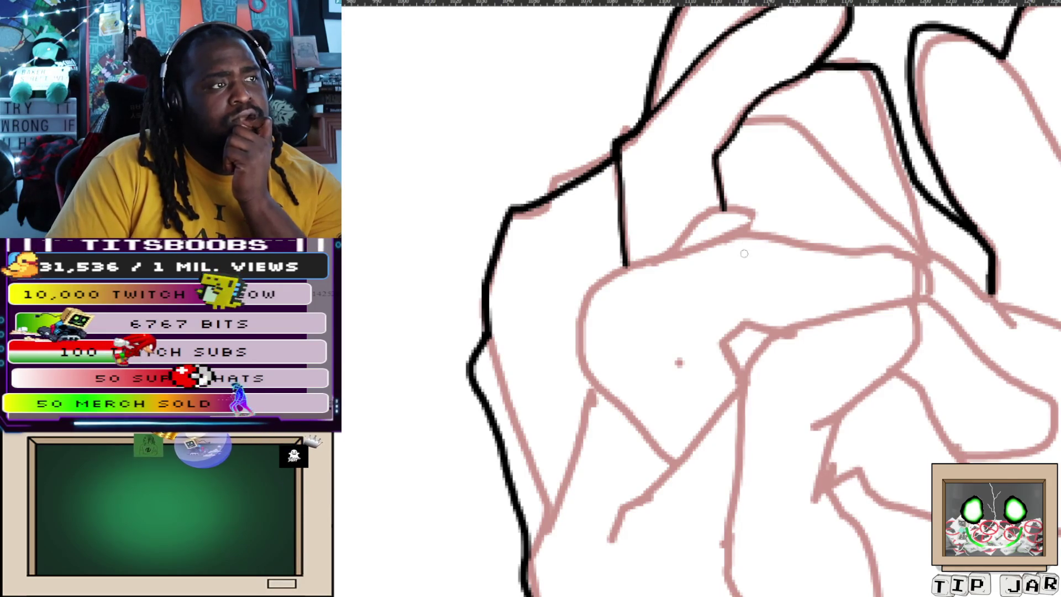
Ink the joint creases across the fingertip, redrawing the first one.
scroll(744, 247, "up", 5)
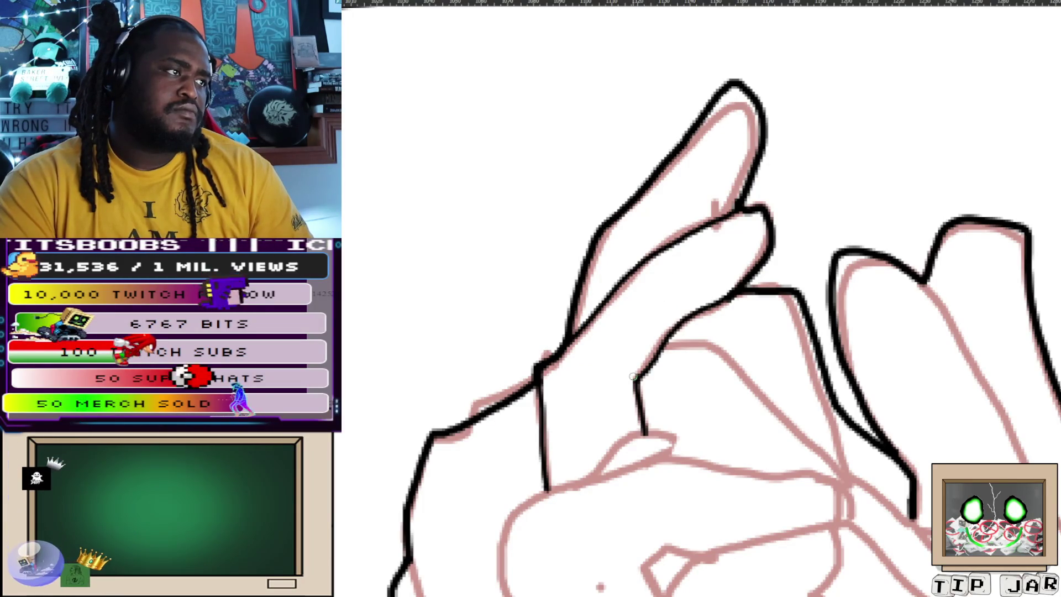
mouse_move(634, 376)
left_mouse_down()
mouse_move(560, 358)
mouse_move(585, 347)
mouse_move(632, 374)
left_mouse_up()
key("ctrl+z")
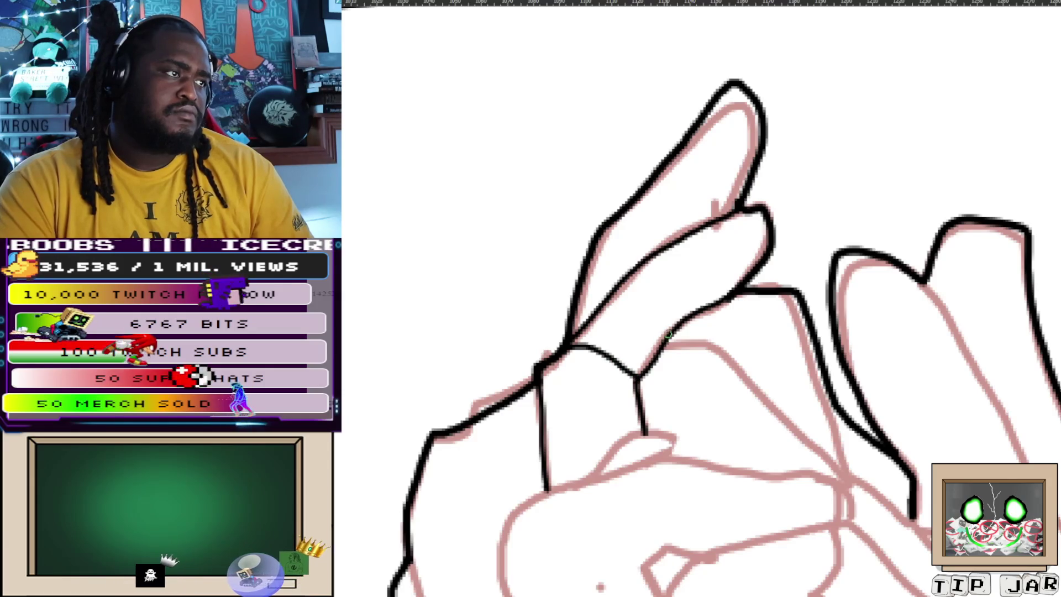
left_click_drag(684, 315, 627, 279)
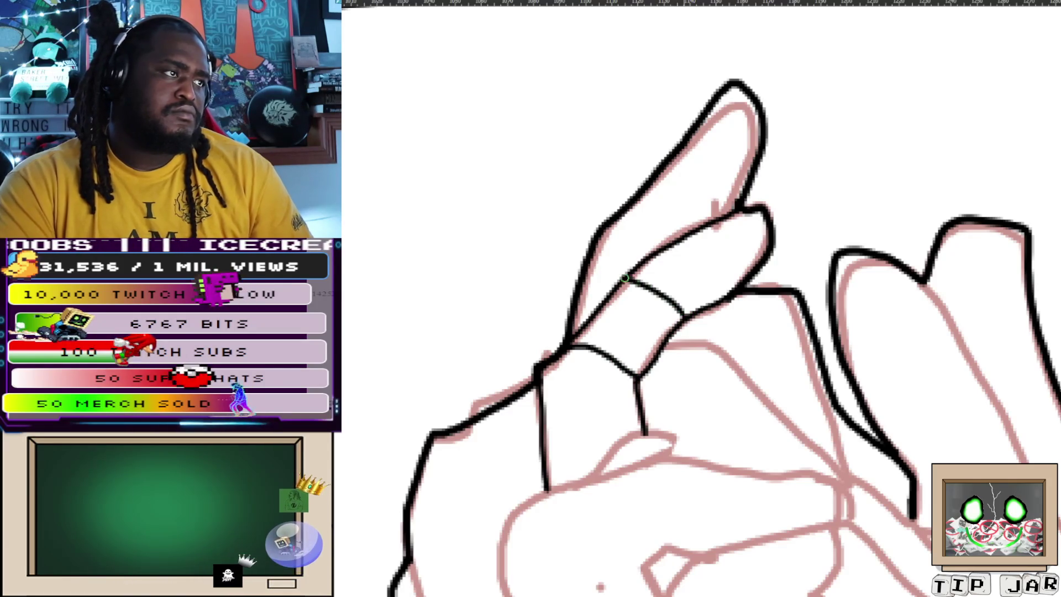
Ink a short line on the palm's left edge and trace the thumb's edge.
scroll(659, 280, "down", 3)
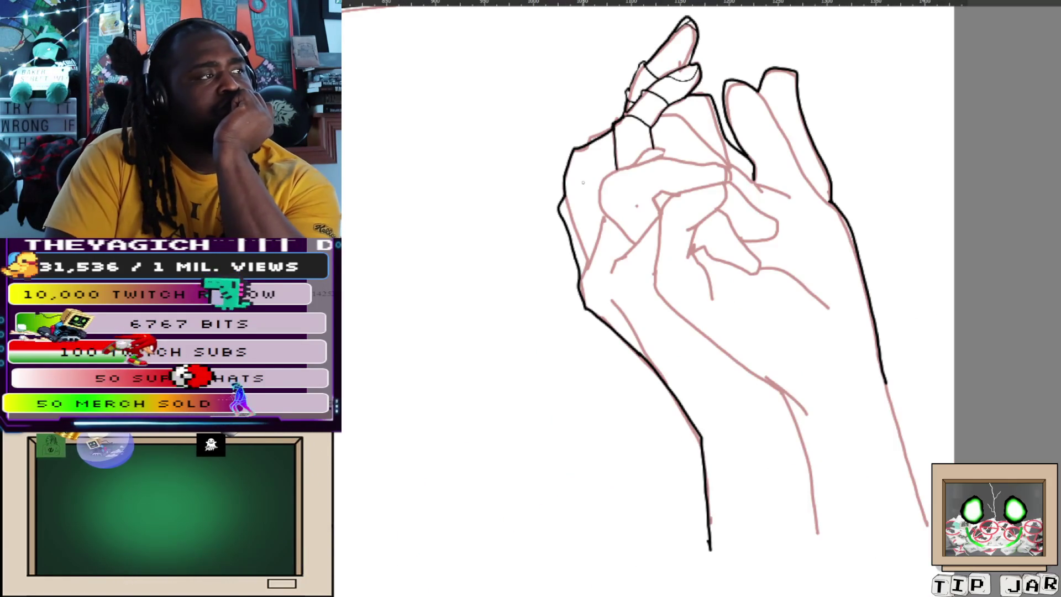
key("ctrl+z")
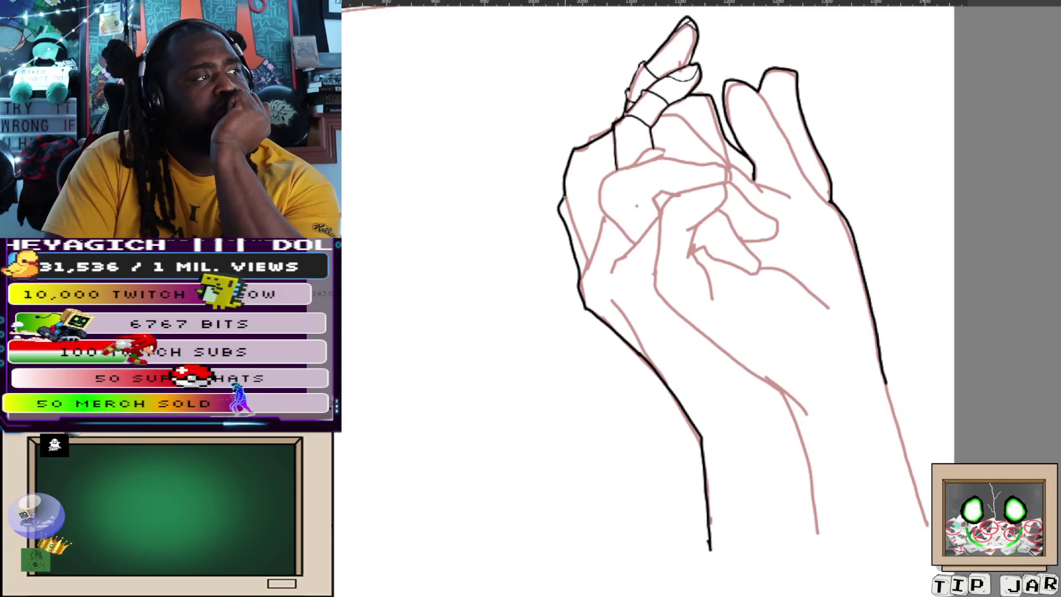
left_click_drag(564, 196, 591, 188)
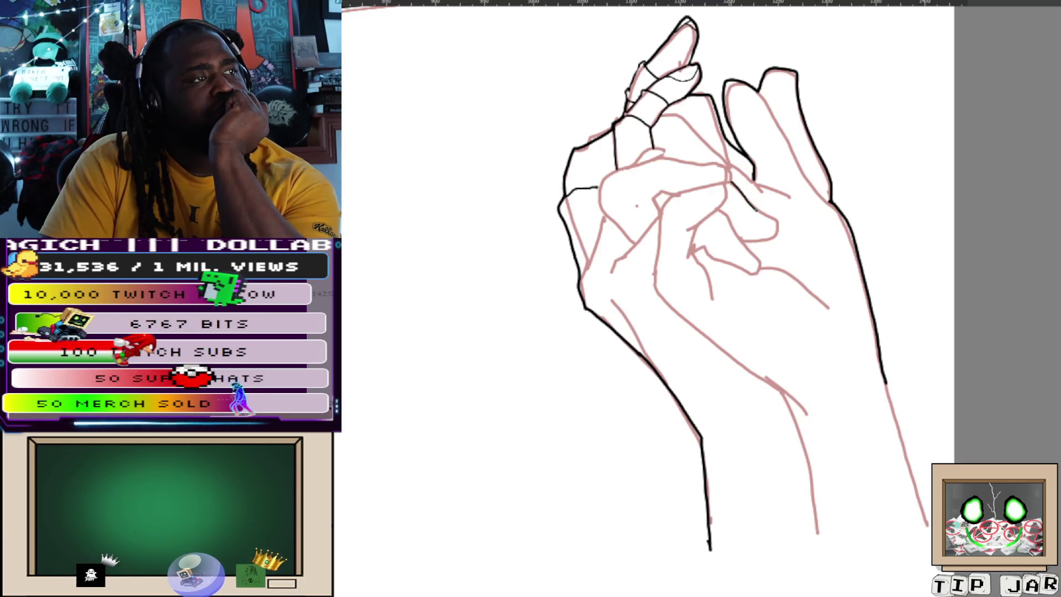
mouse_move(730, 184)
left_mouse_down()
mouse_move(774, 238)
mouse_move(735, 238)
left_mouse_up()
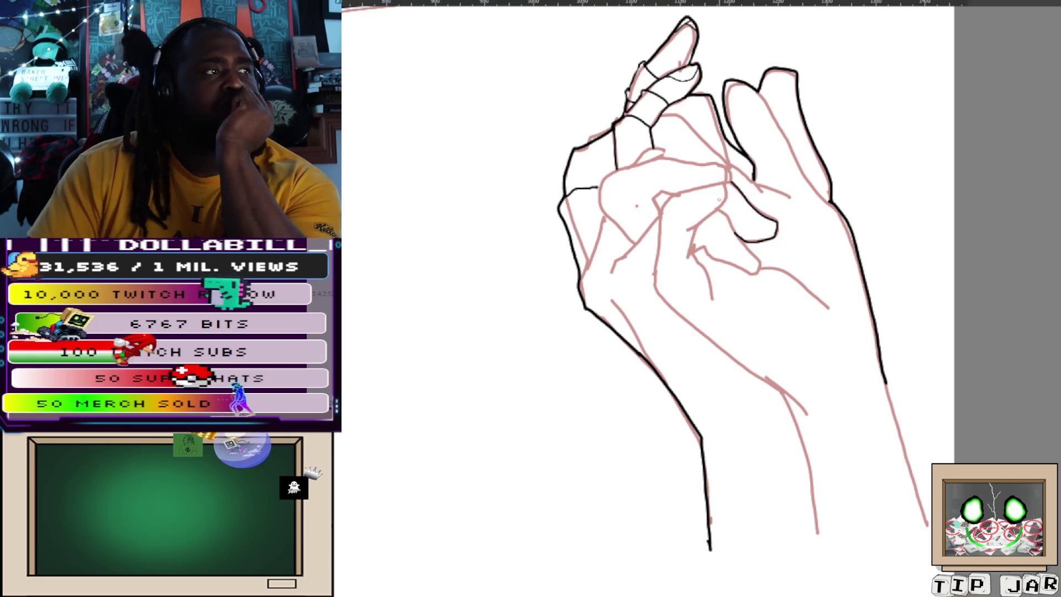
scroll(702, 187, "up", 5)
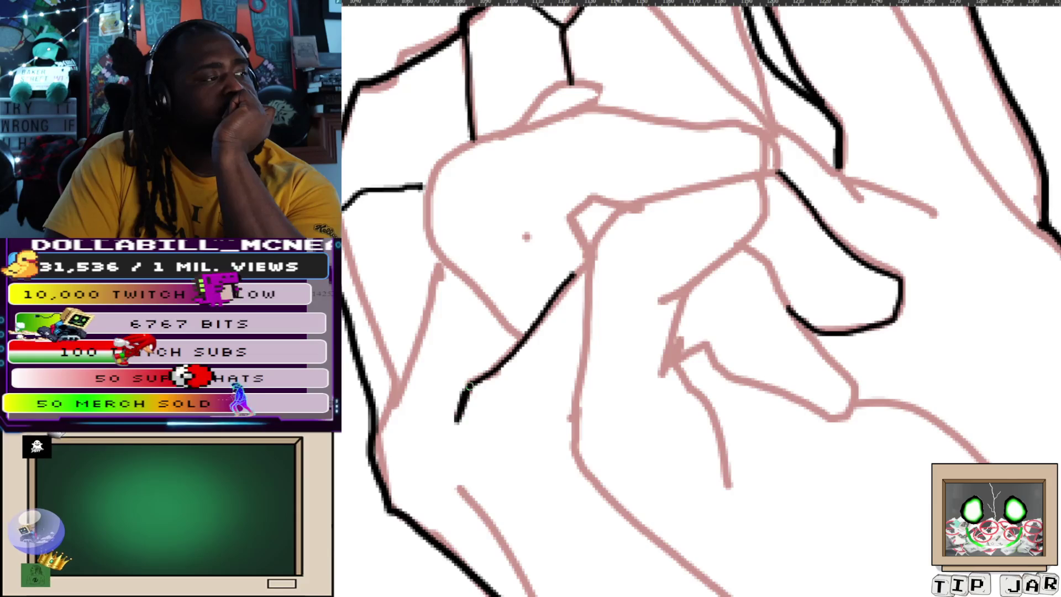
Redraw the long palm line and ink the lower curled finger's line, undoing missteps.
key("ctrl+z")
left_click_drag(464, 387, 587, 269)
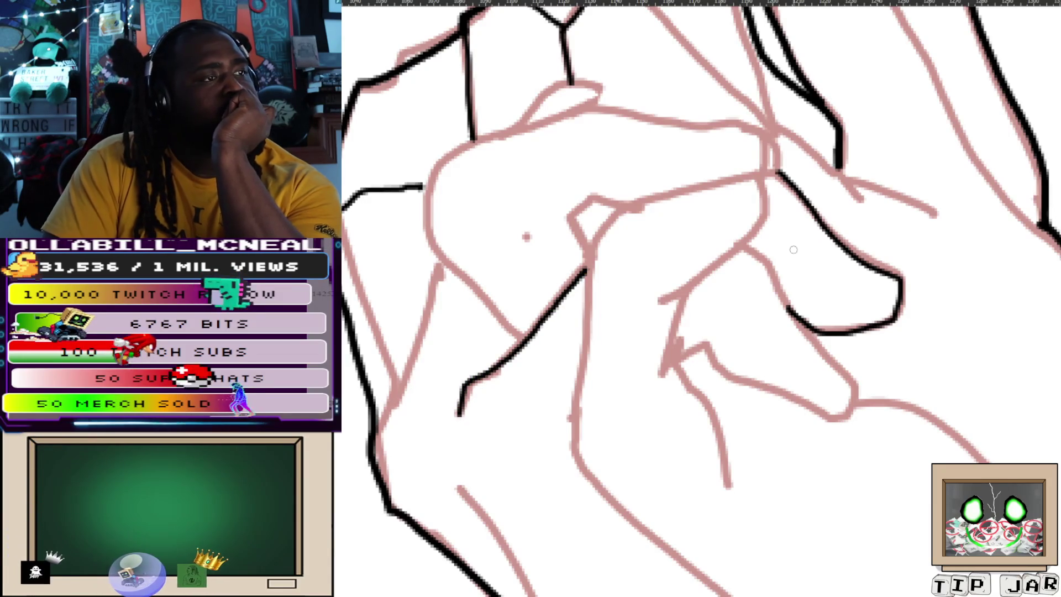
mouse_move(732, 255)
left_mouse_down()
mouse_move(766, 267)
mouse_move(826, 358)
left_mouse_up()
key("ctrl+z")
key("ctrl+z")
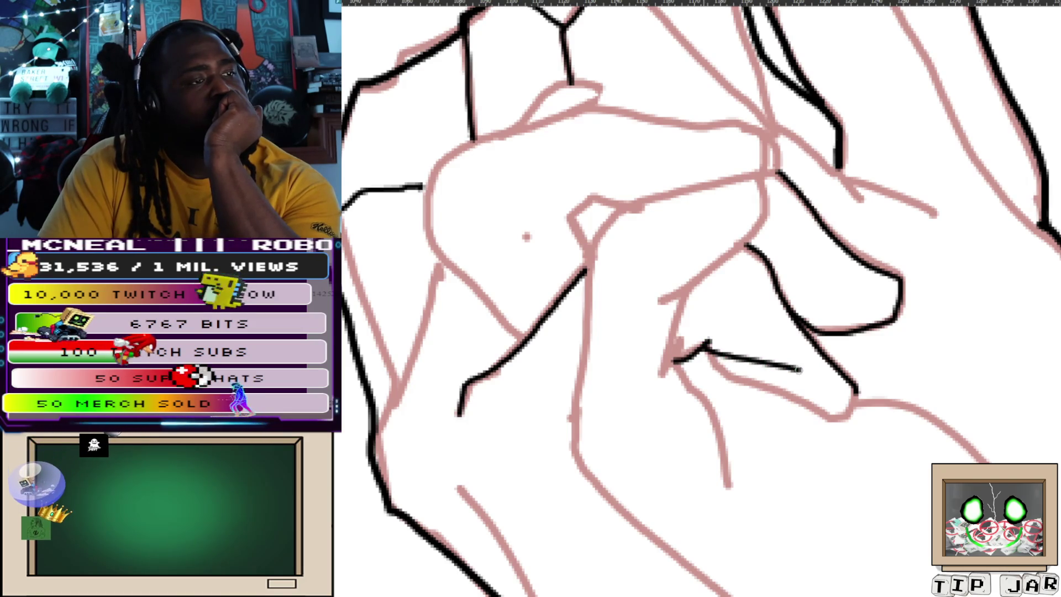
left_click_drag(871, 405, 1012, 462)
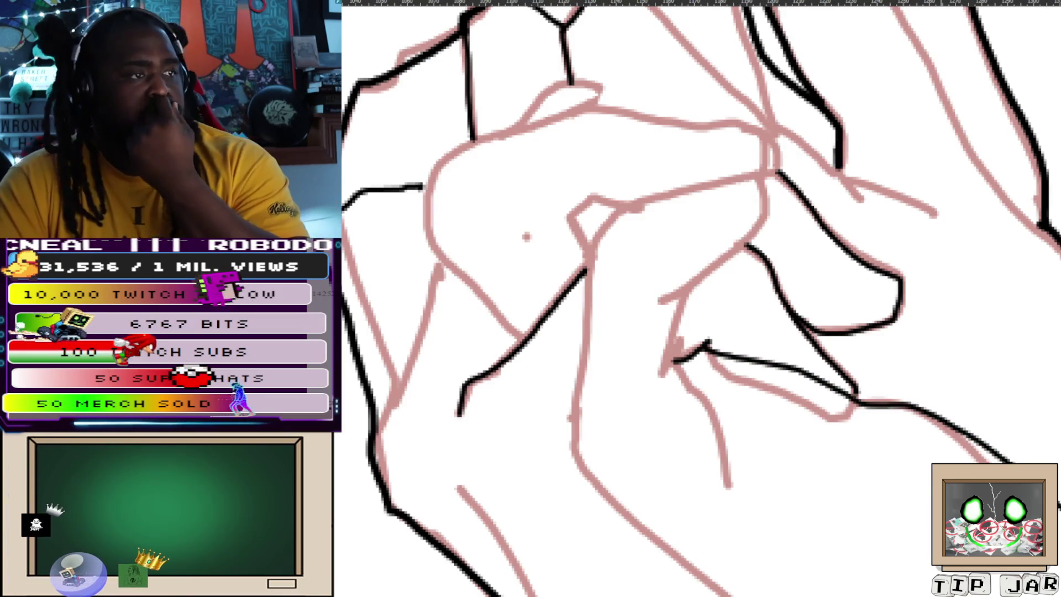
key("ctrl+z")
key("ctrl+z")
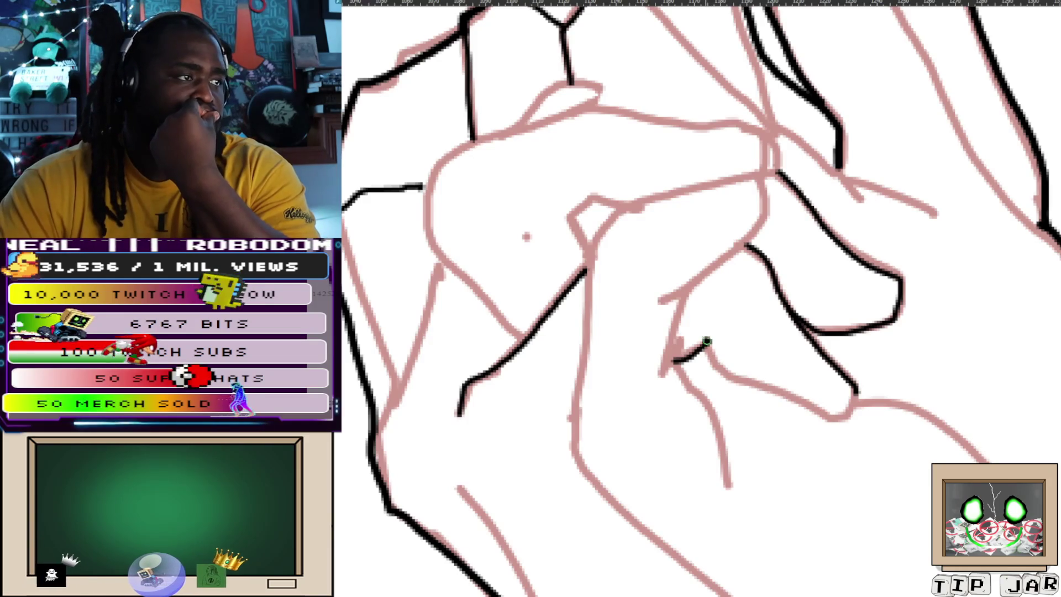
mouse_move(710, 345)
left_mouse_down()
mouse_move(932, 409)
mouse_move(984, 460)
left_mouse_up()
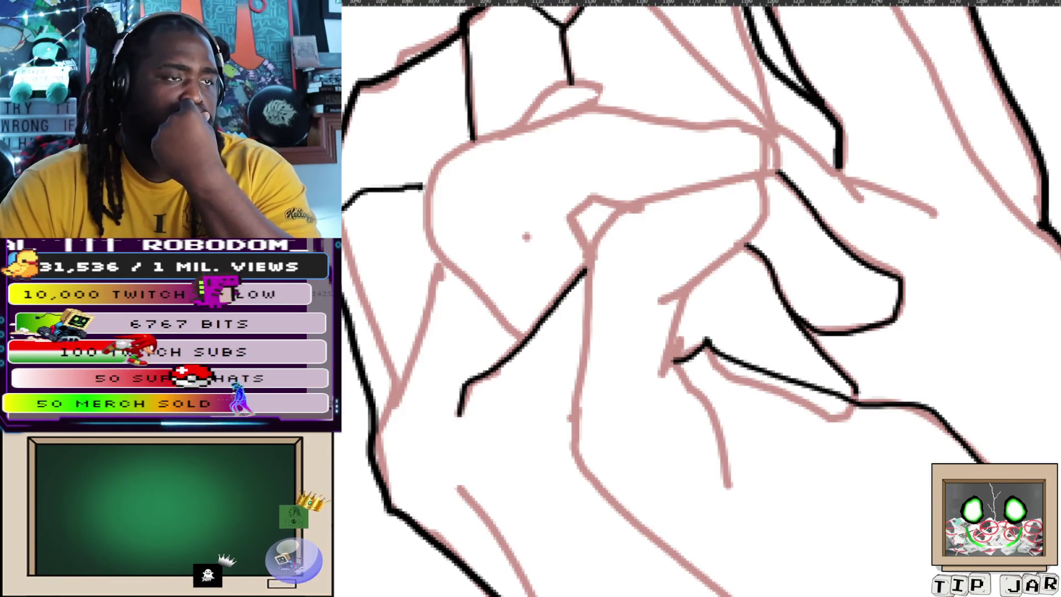
Ink the upper finger outline and a line down the curled finger's side.
scroll(858, 172, "up", 3)
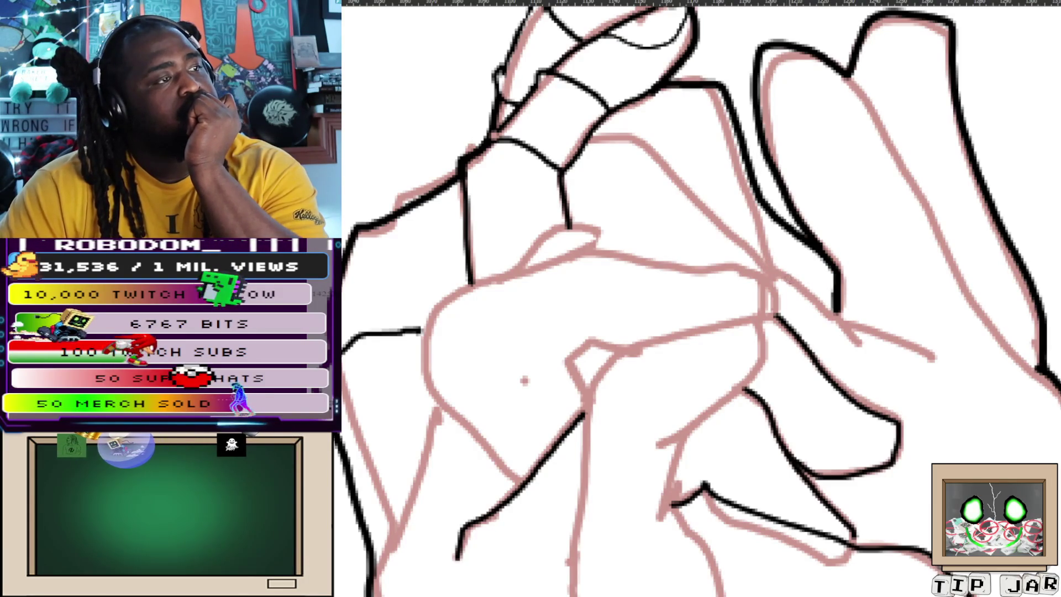
left_click_drag(785, 252, 865, 279)
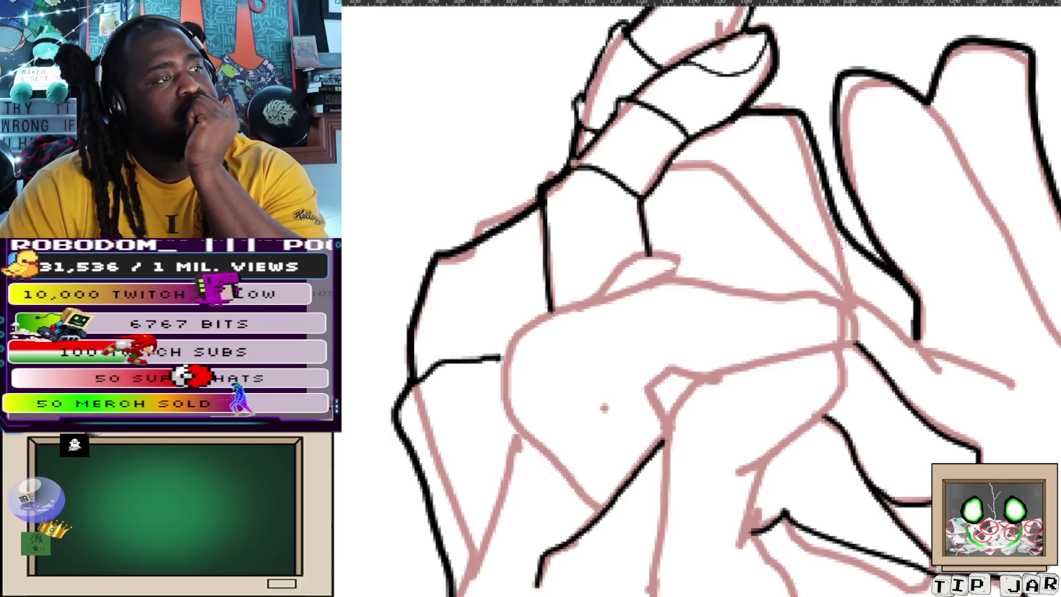
mouse_move(670, 165)
left_mouse_down()
mouse_move(721, 168)
mouse_move(862, 310)
mouse_move(869, 327)
mouse_move(855, 330)
left_mouse_up()
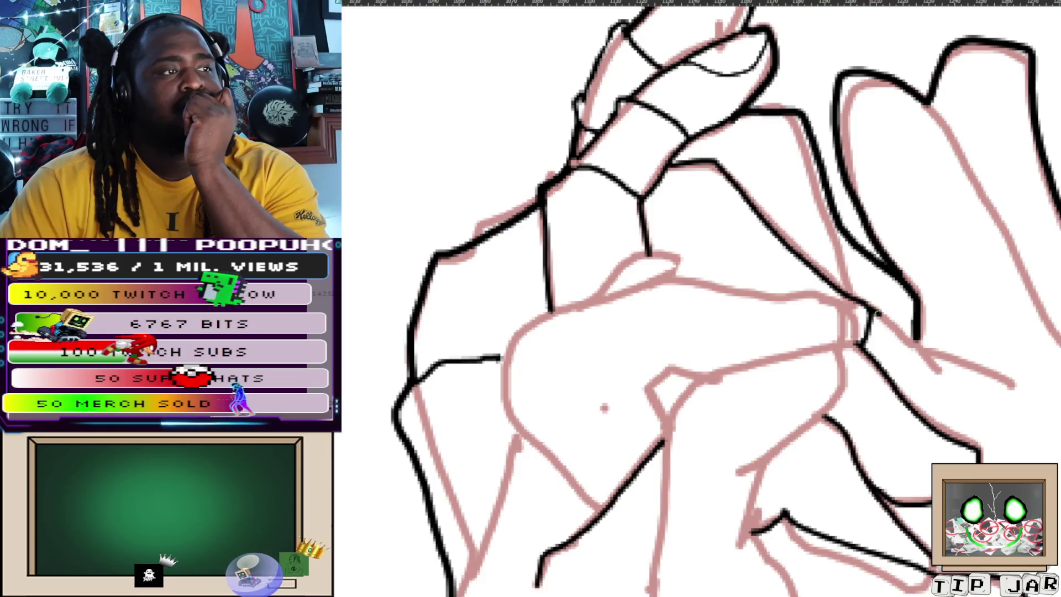
mouse_move(863, 312)
left_mouse_down()
mouse_move(952, 381)
mouse_move(973, 376)
mouse_move(1019, 394)
left_mouse_up()
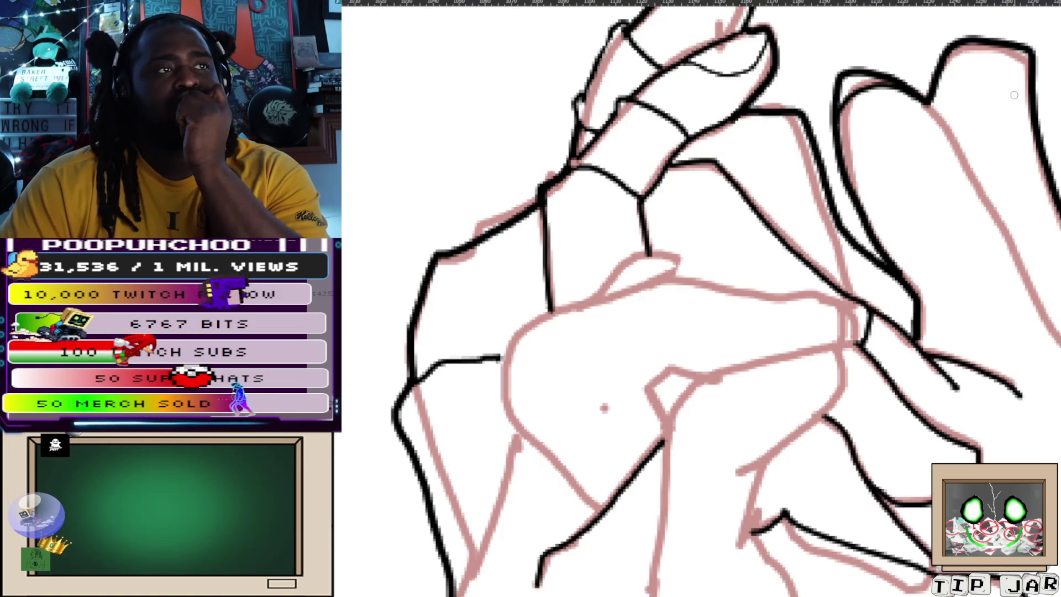
scroll(1021, 172, "down", 5)
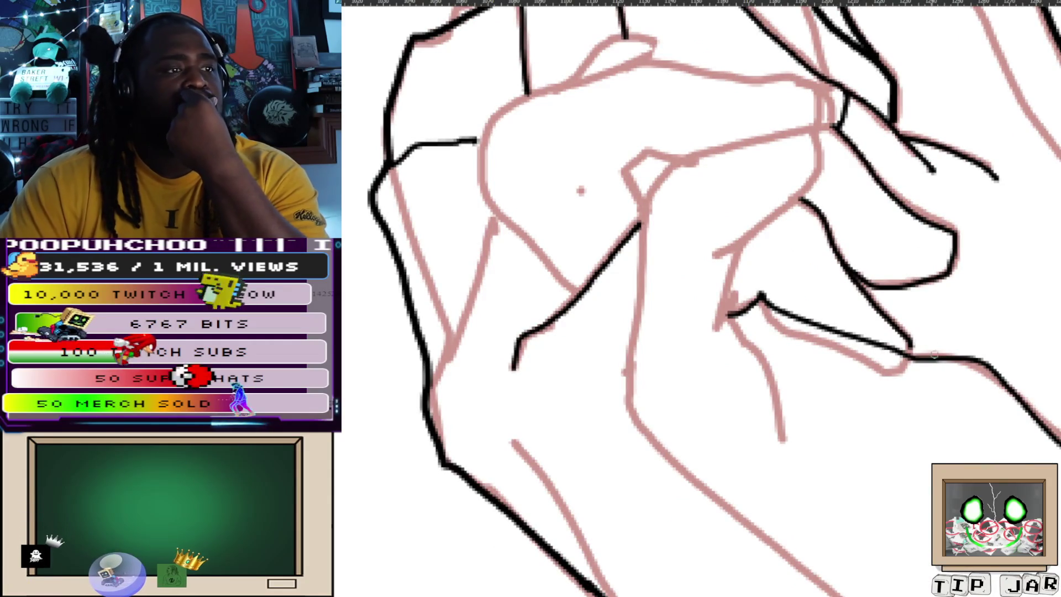
Trace the knuckle's lower, left and top outline and extend it rightward along the finger.
scroll(785, 392, "up", 2)
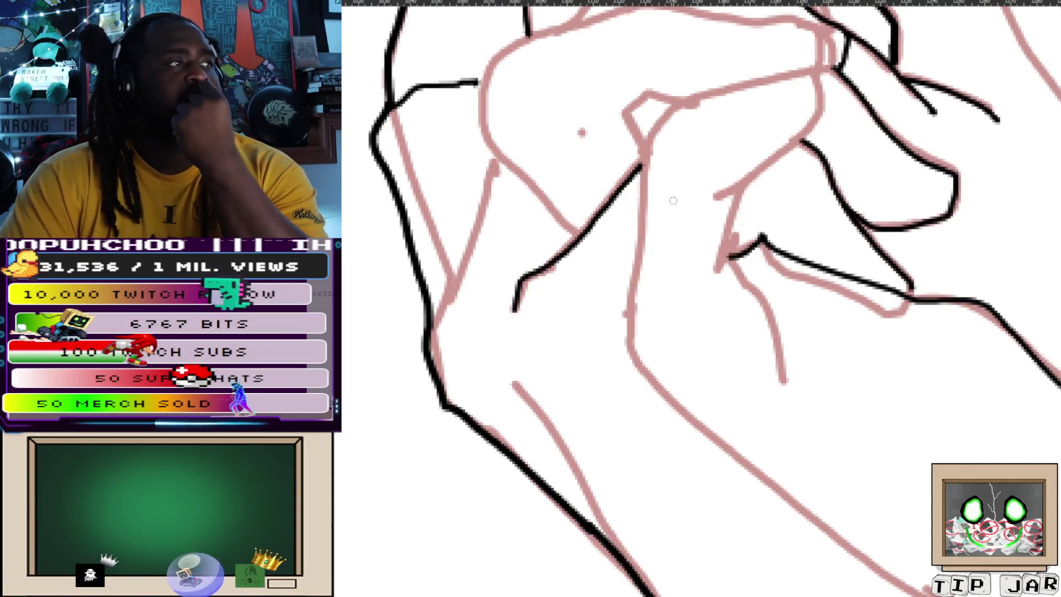
scroll(669, 375, "up", 1)
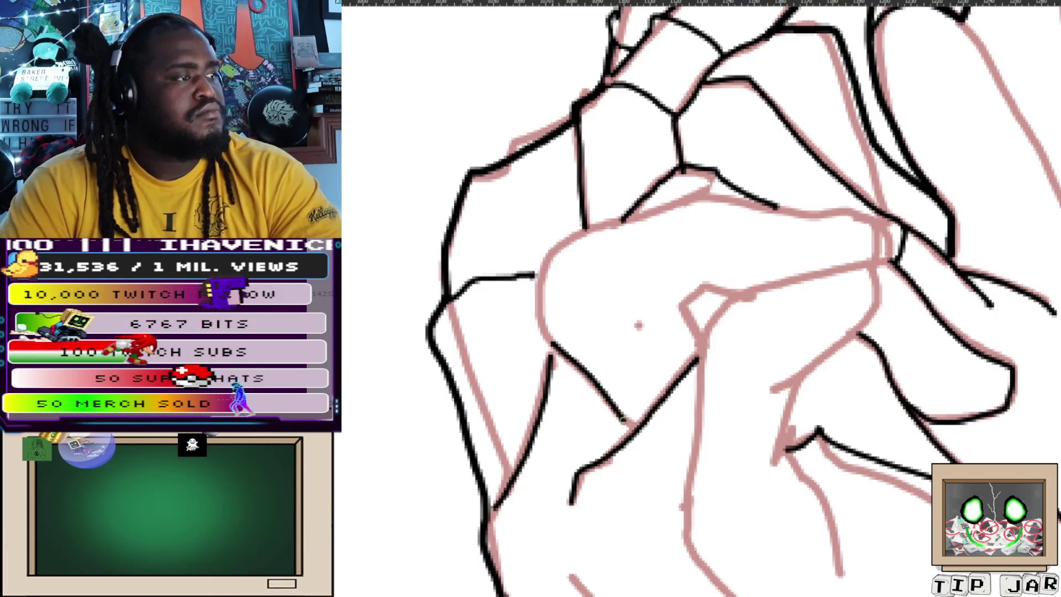
mouse_move(594, 299)
left_mouse_down()
mouse_move(612, 226)
mouse_move(693, 176)
left_mouse_up()
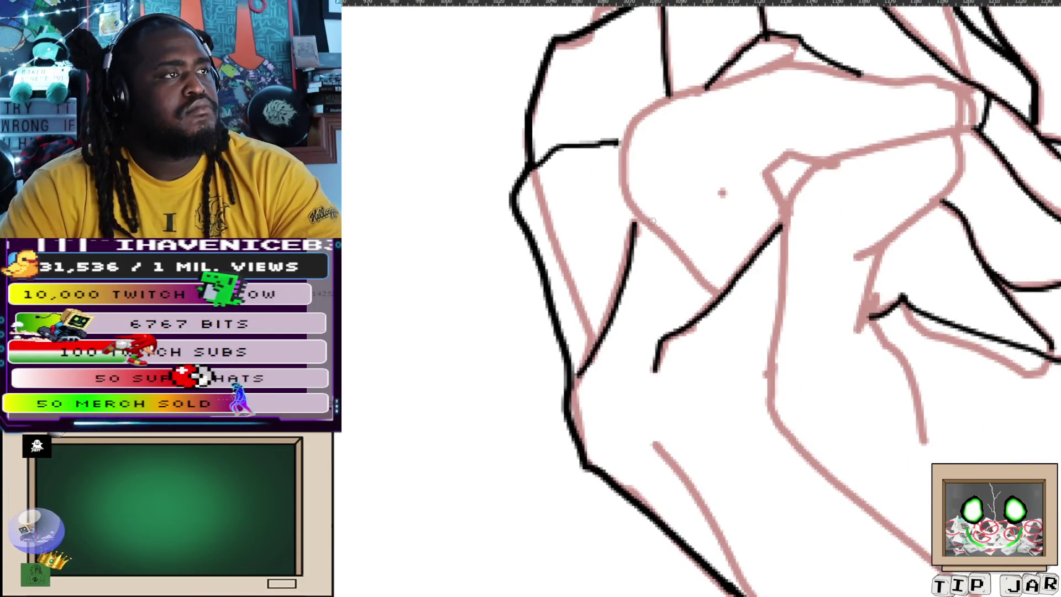
left_click_drag(712, 304, 629, 190)
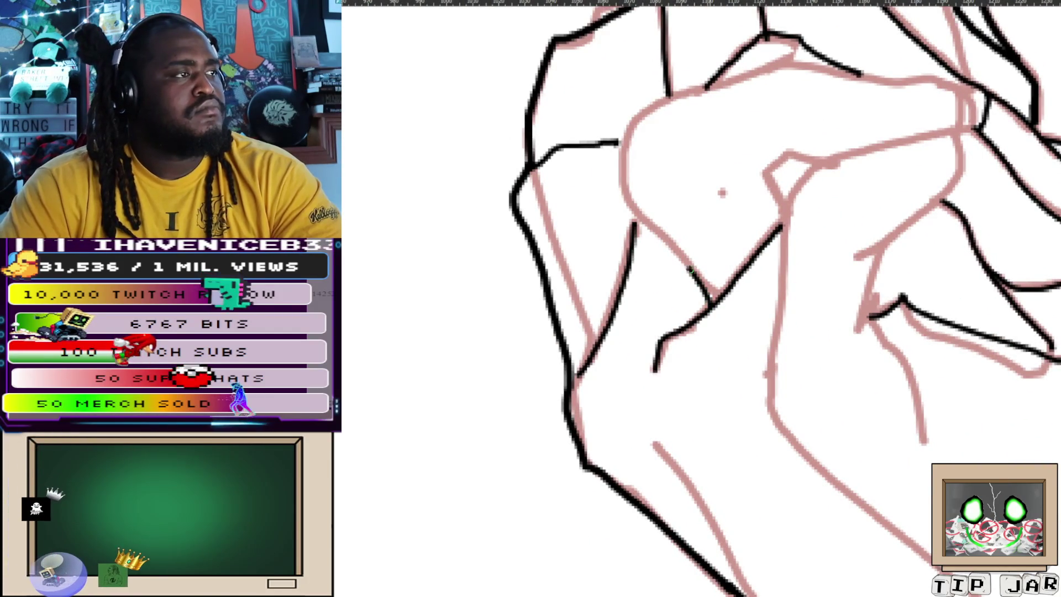
mouse_move(629, 191)
left_mouse_down()
mouse_move(675, 99)
mouse_move(794, 116)
left_mouse_up()
mouse_move(872, 114)
left_mouse_down()
mouse_move(936, 106)
mouse_move(977, 87)
left_mouse_up()
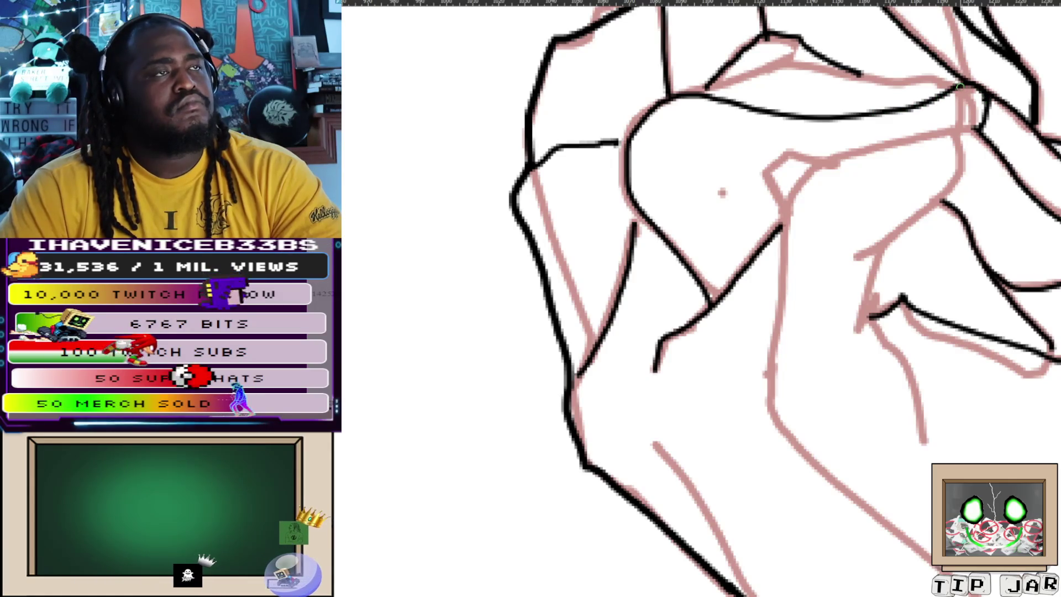
right_click(959, 110)
Undo the curved stroke across the hand, then ink a short crease and a line down the palm.
scroll(852, 165, "down", 5)
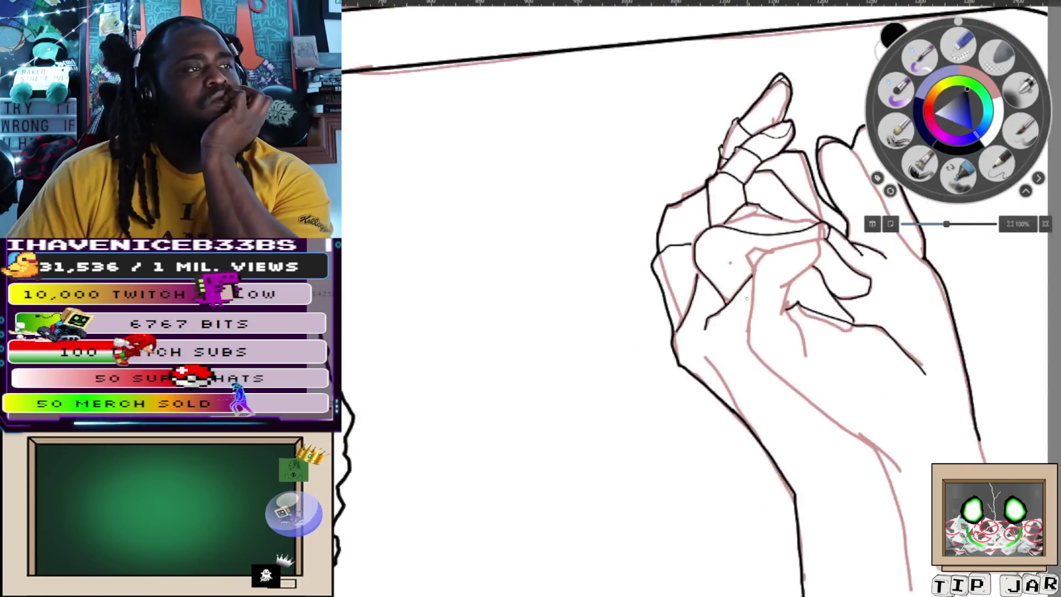
left_click_drag(824, 283, 705, 302)
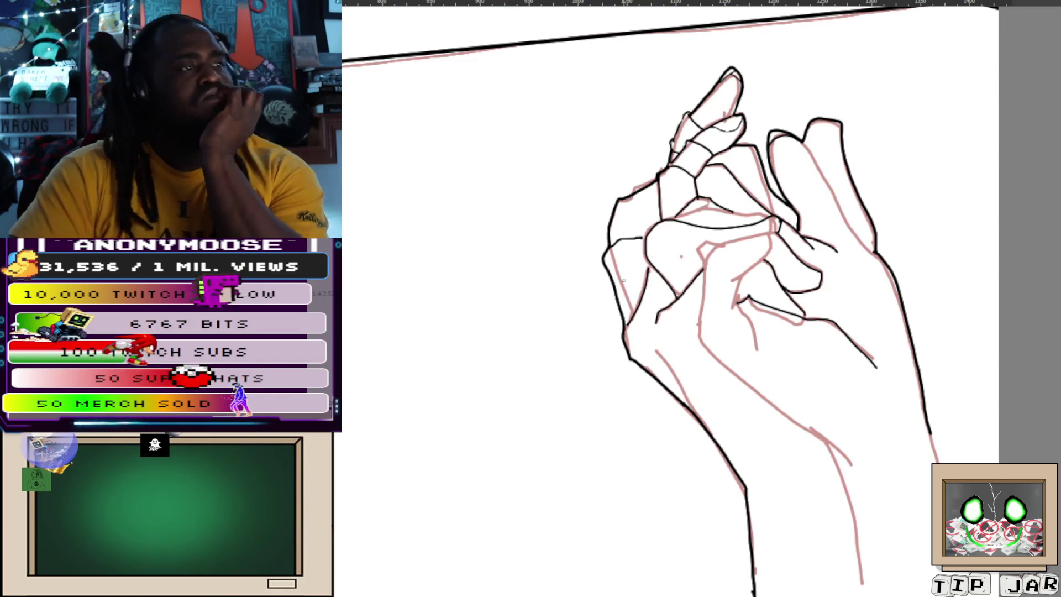
key("ctrl+z")
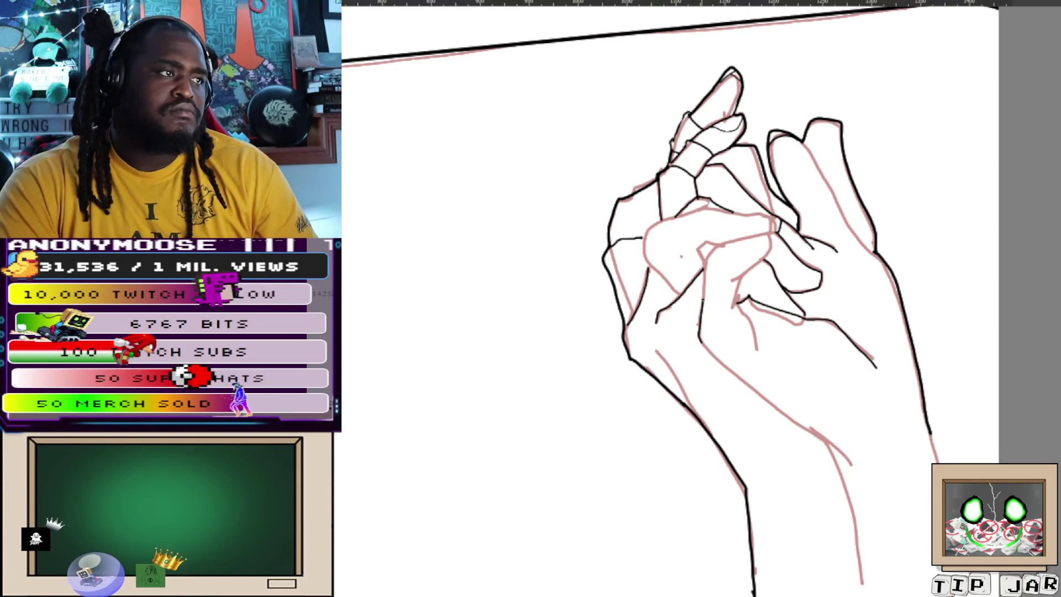
left_click_drag(749, 236, 701, 247)
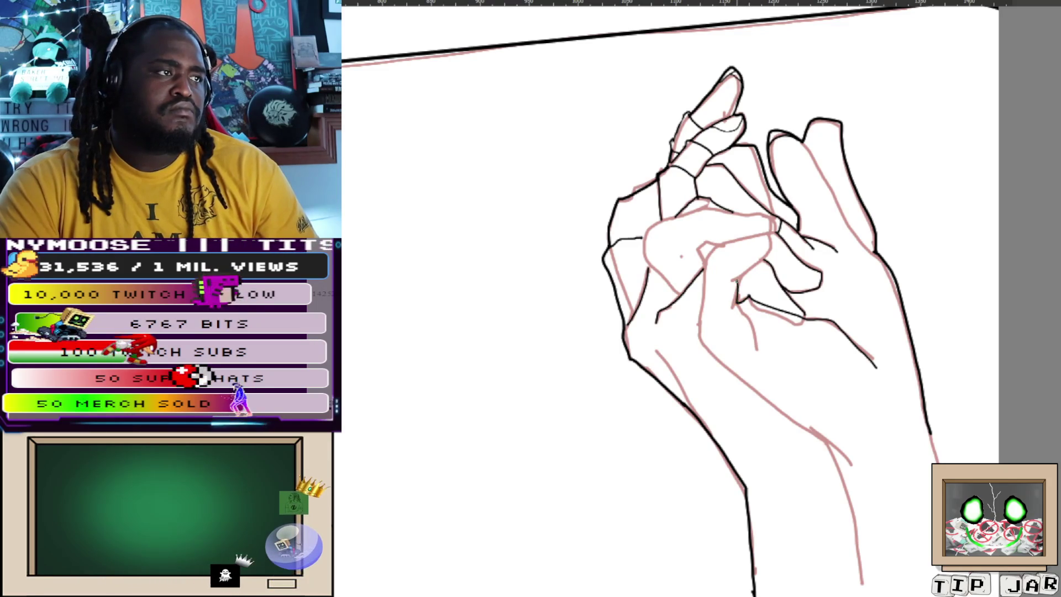
left_click_drag(755, 205, 739, 279)
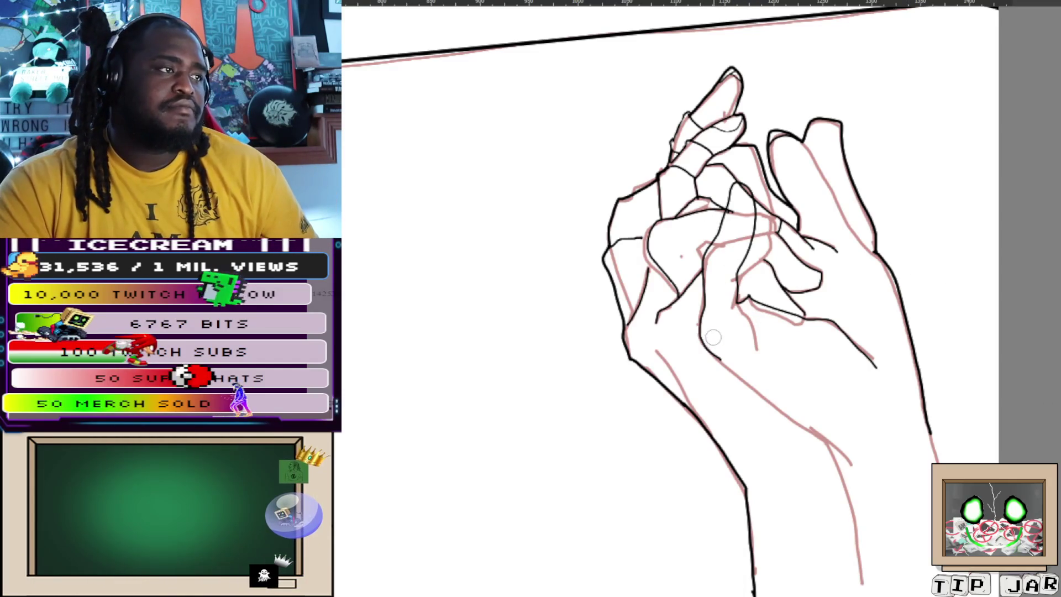
Paint lavender over the hand, finger, fingertip and lower palm down to the wrist.
left_click_drag(713, 337, 719, 256)
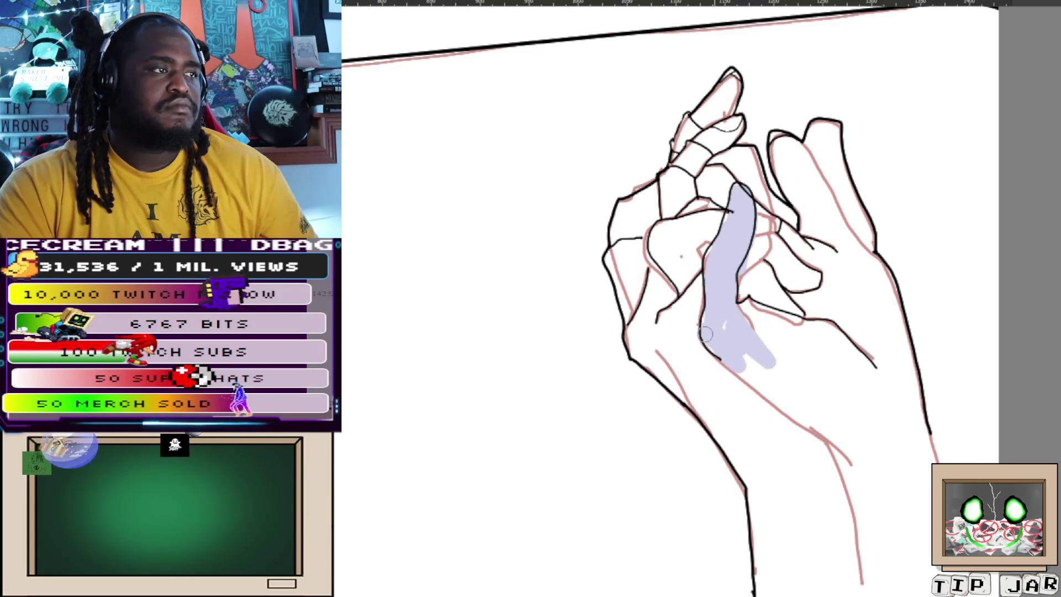
mouse_move(767, 315)
left_mouse_down()
mouse_move(834, 333)
mouse_move(890, 381)
left_mouse_up()
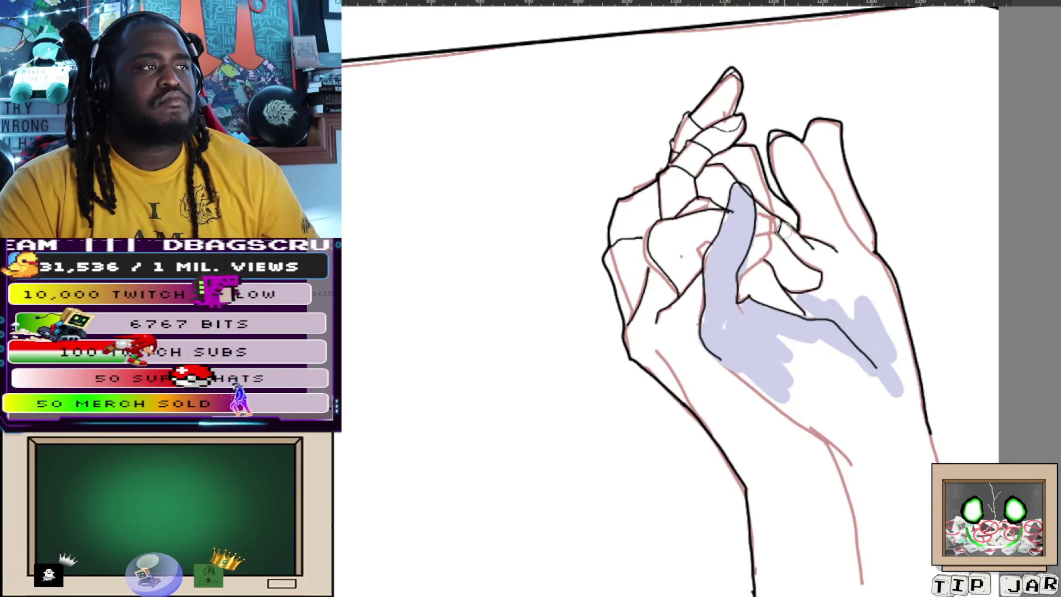
mouse_move(785, 235)
left_mouse_down()
mouse_move(816, 256)
mouse_move(779, 144)
mouse_move(879, 290)
mouse_move(915, 434)
left_mouse_up()
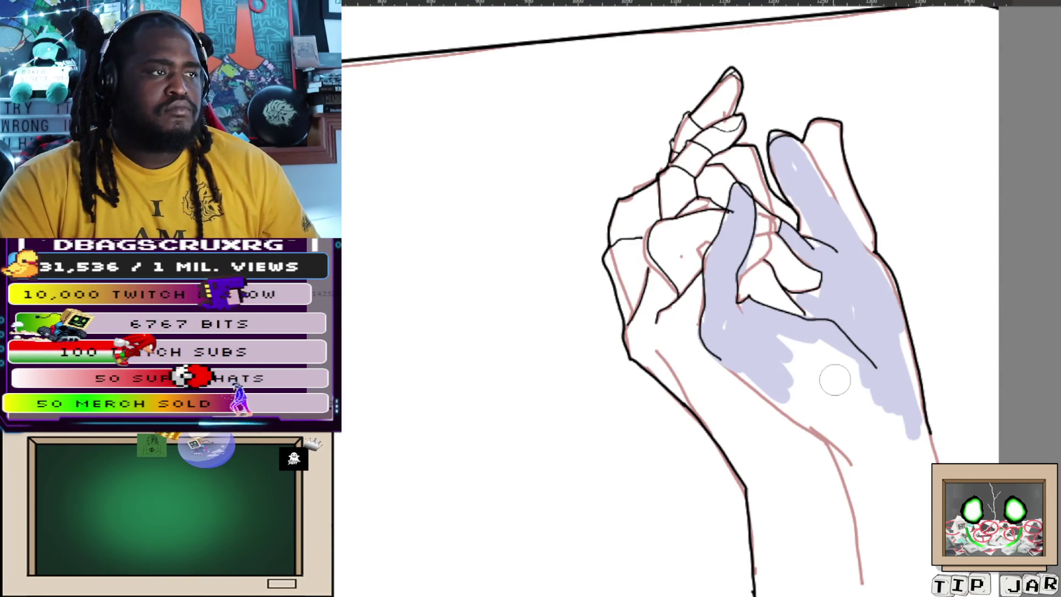
left_click_drag(770, 356, 890, 415)
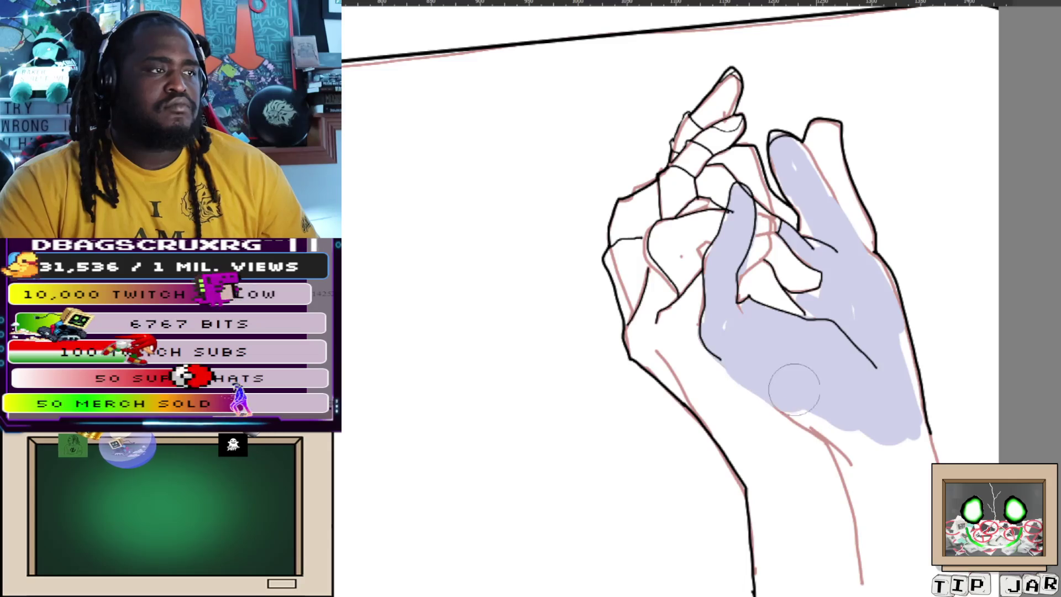
left_click_drag(777, 378, 849, 368)
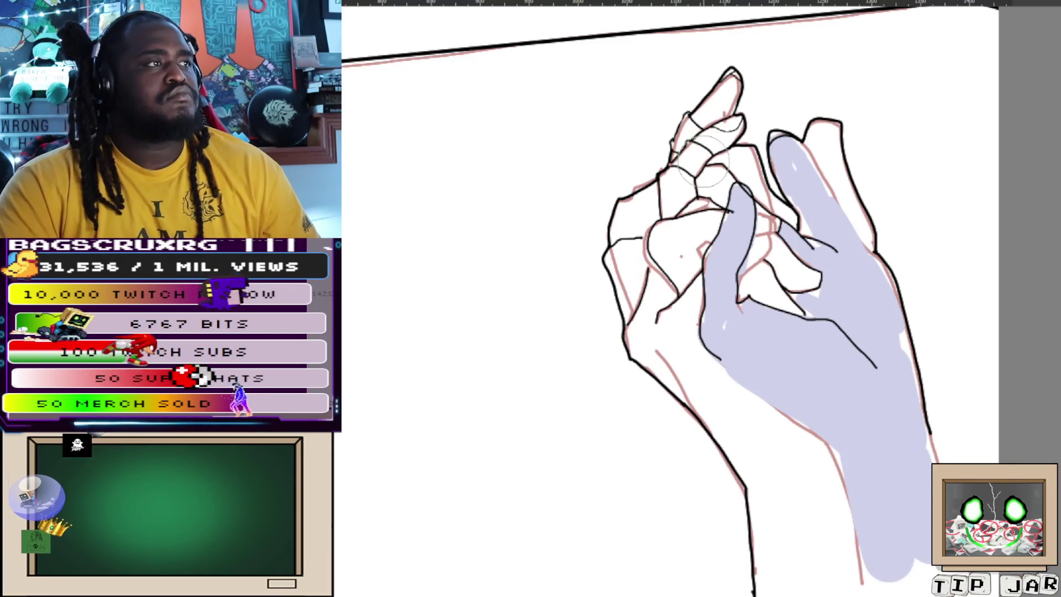
Paint lavender along the raised index finger, repainting its base after an undo.
mouse_move(719, 94)
left_mouse_down()
mouse_move(675, 177)
mouse_move(726, 88)
mouse_move(688, 176)
left_mouse_up()
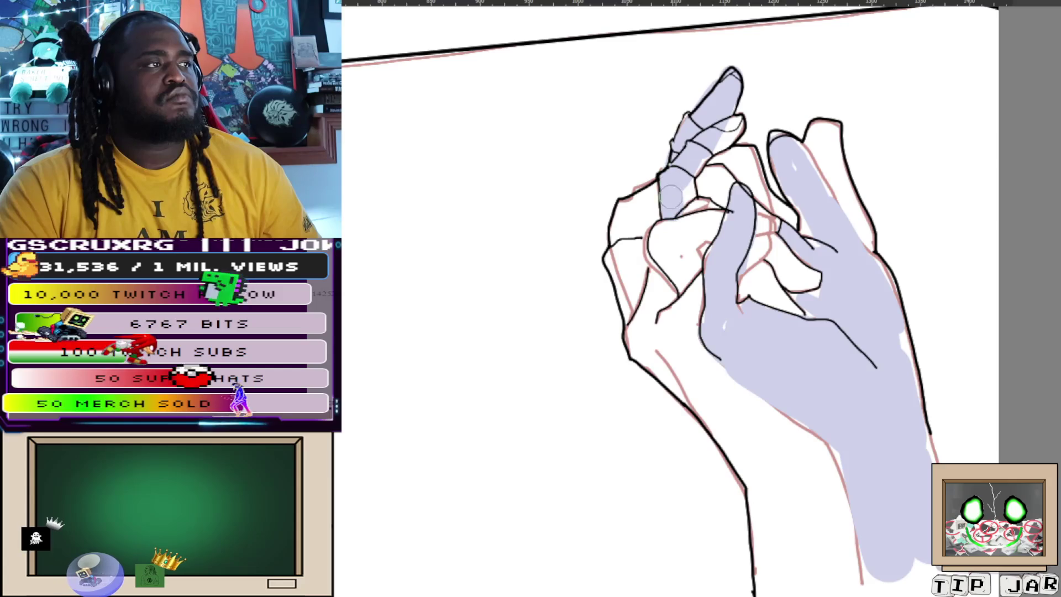
key("ctrl+z")
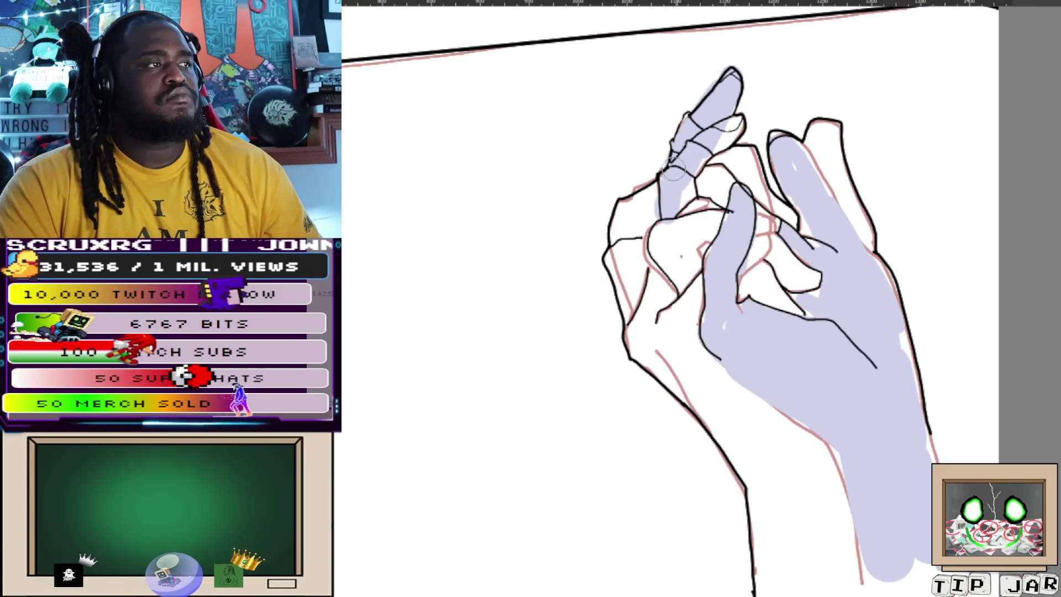
left_click_drag(670, 193, 698, 152)
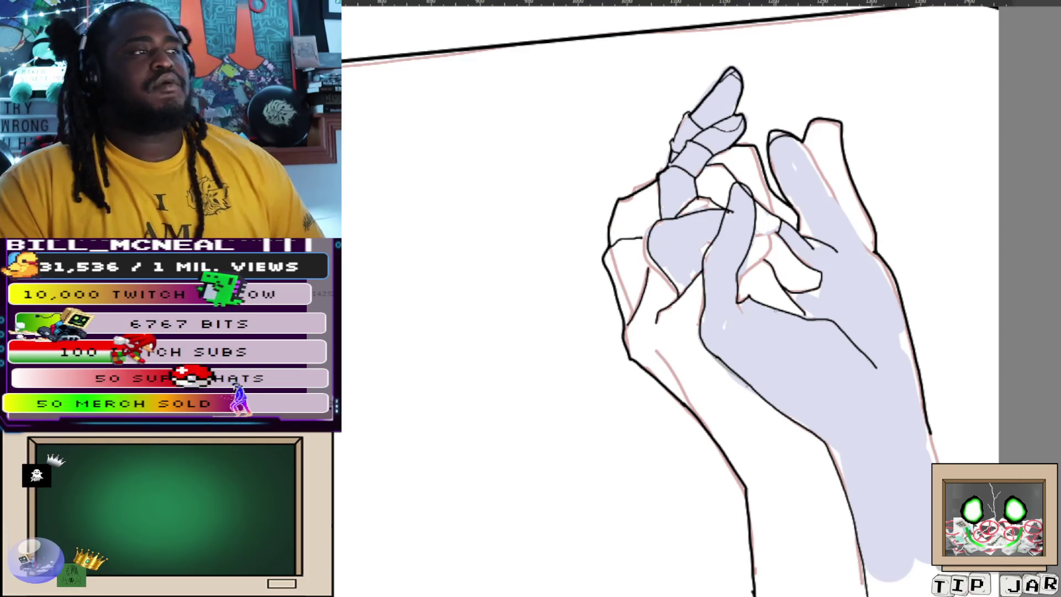
scroll(674, 228, "up", 5)
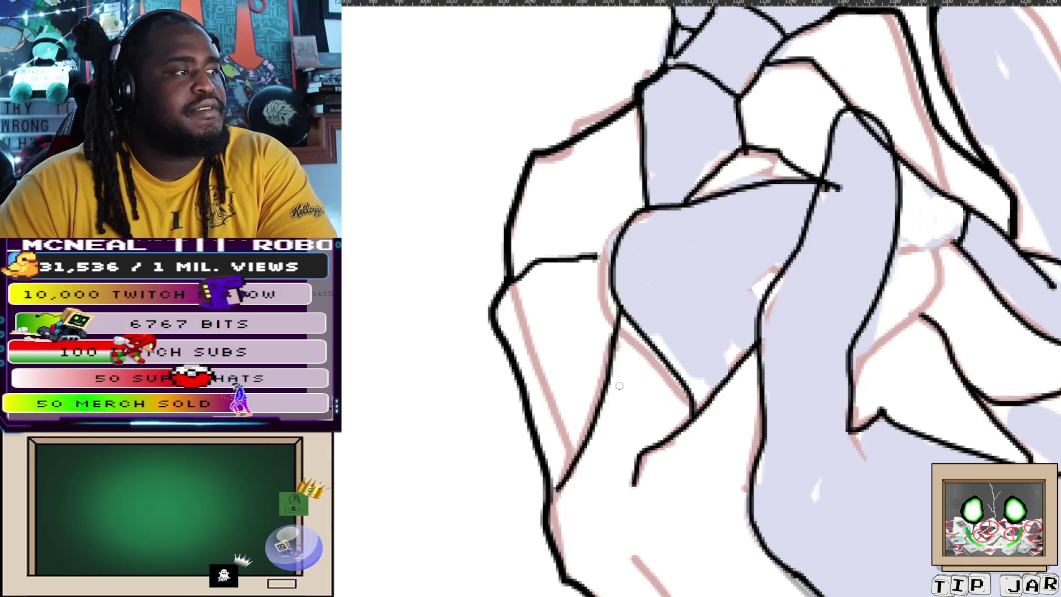
Extend the short line to meet the finger's curve and ink a new outline stroke.
left_click_drag(597, 256, 616, 254)
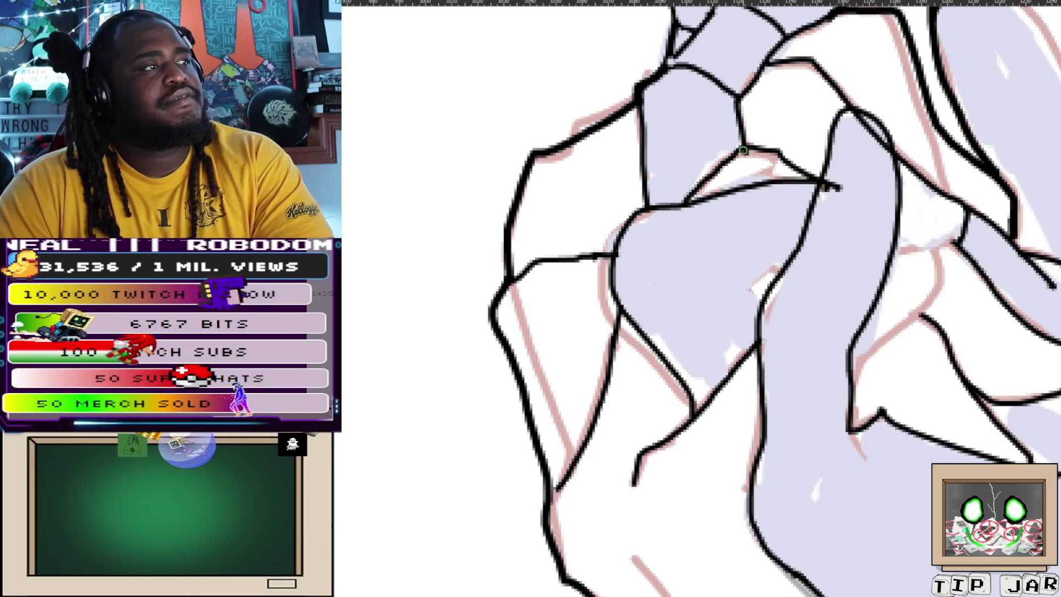
left_click_drag(755, 95, 722, 258)
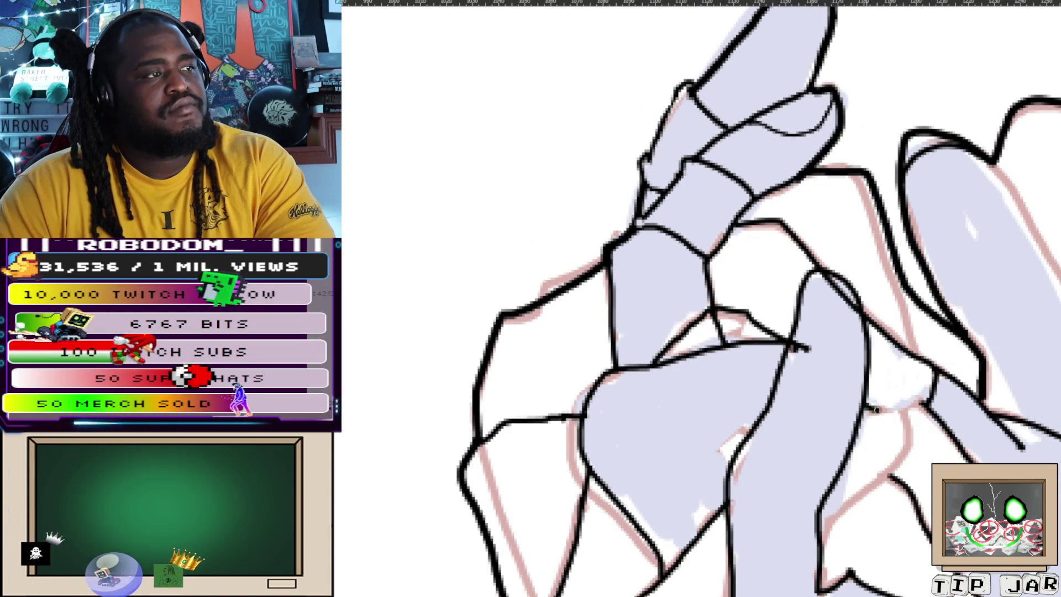
left_click_drag(752, 354, 697, 142)
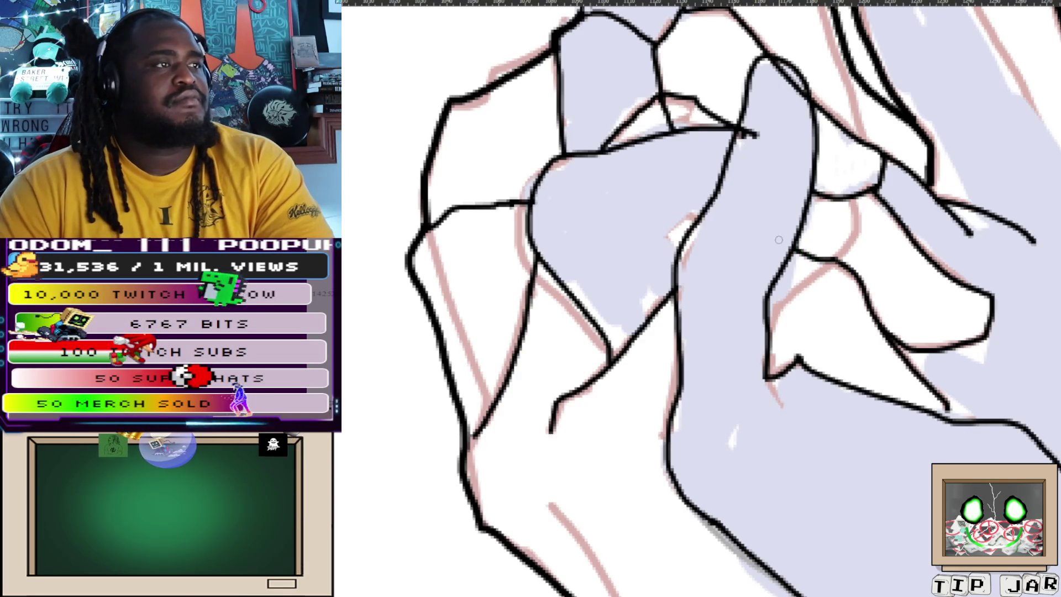
left_click_drag(832, 197, 885, 280)
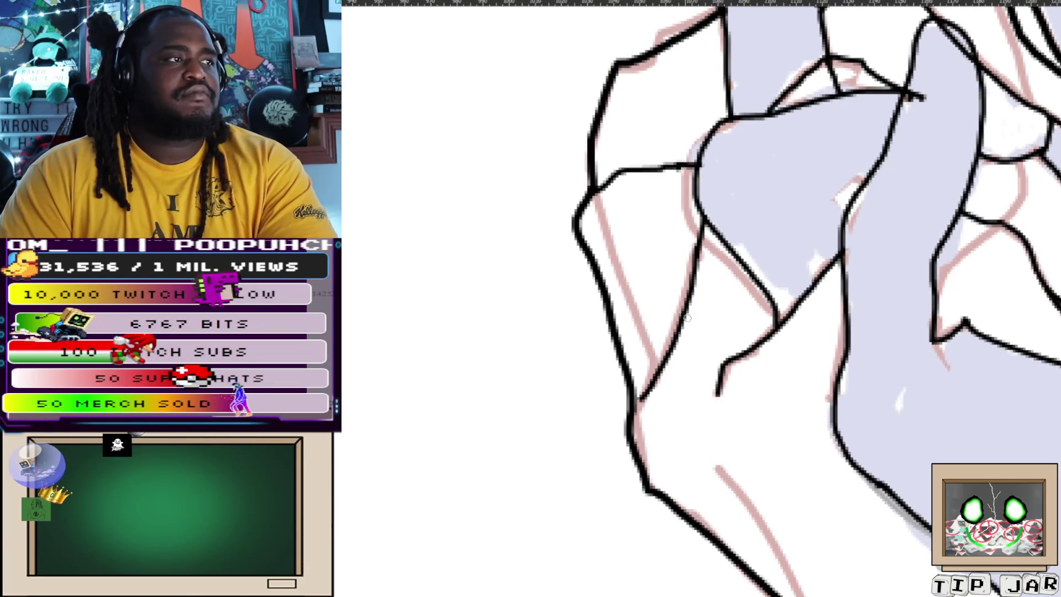
left_click_drag(684, 324, 731, 257)
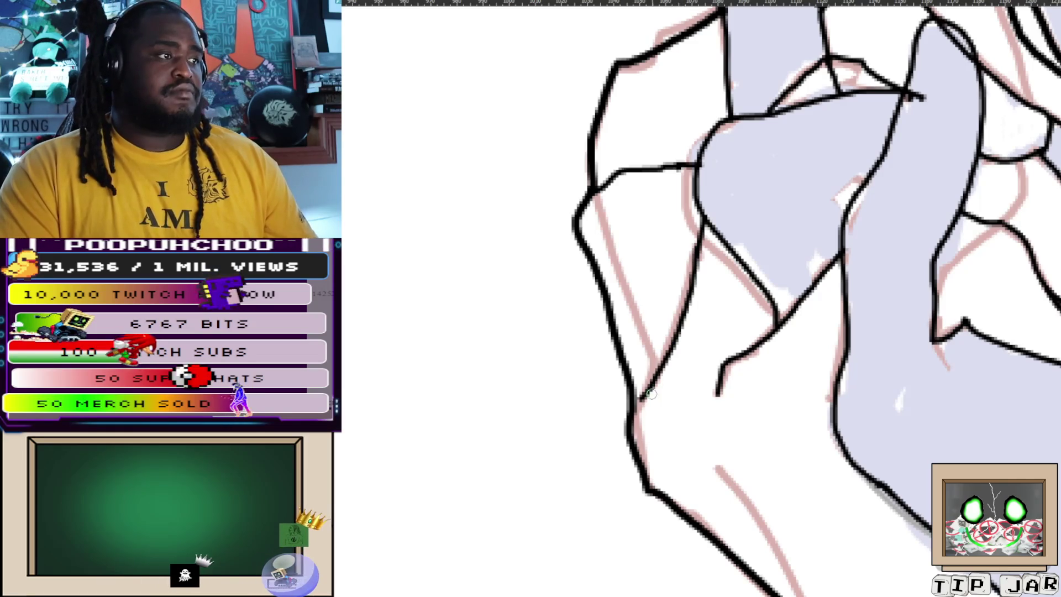
Erase a stray segment of the black outline, then review the fingers and zoom out.
left_click_drag(653, 395, 679, 325)
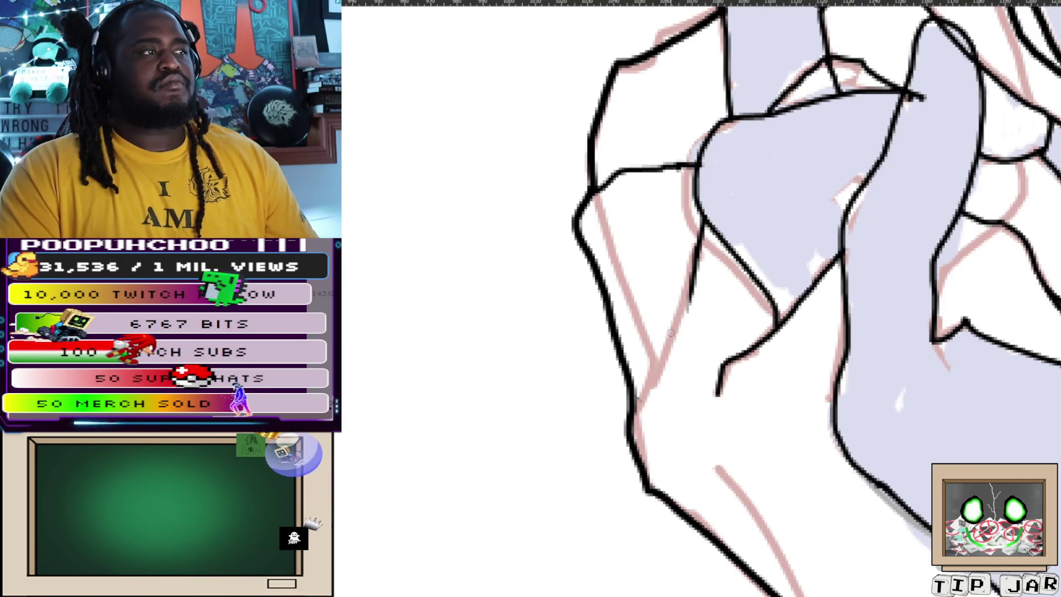
scroll(672, 334, "up", 3)
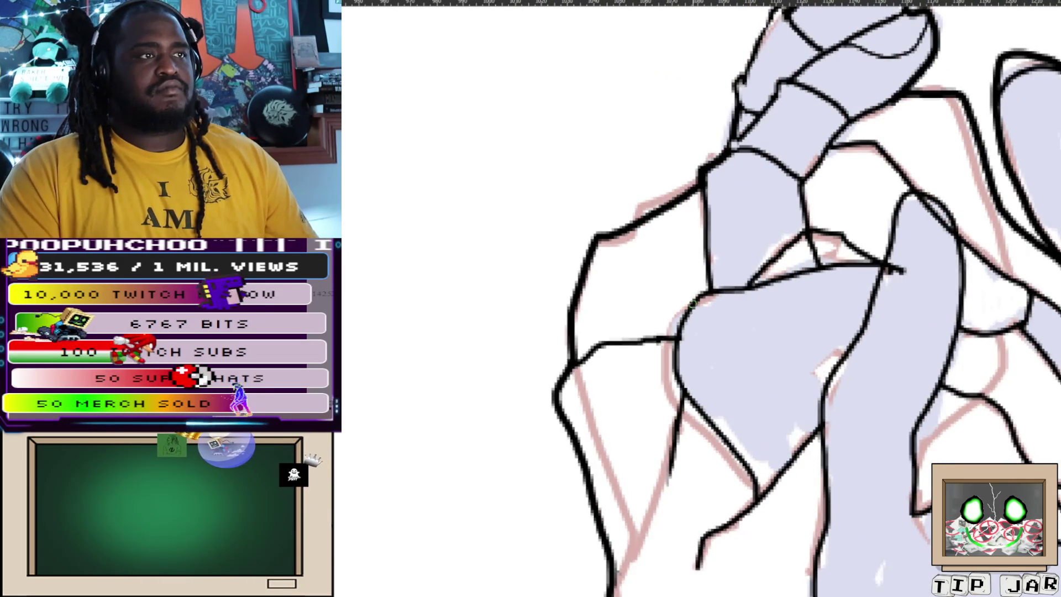
scroll(687, 321, "down", 3)
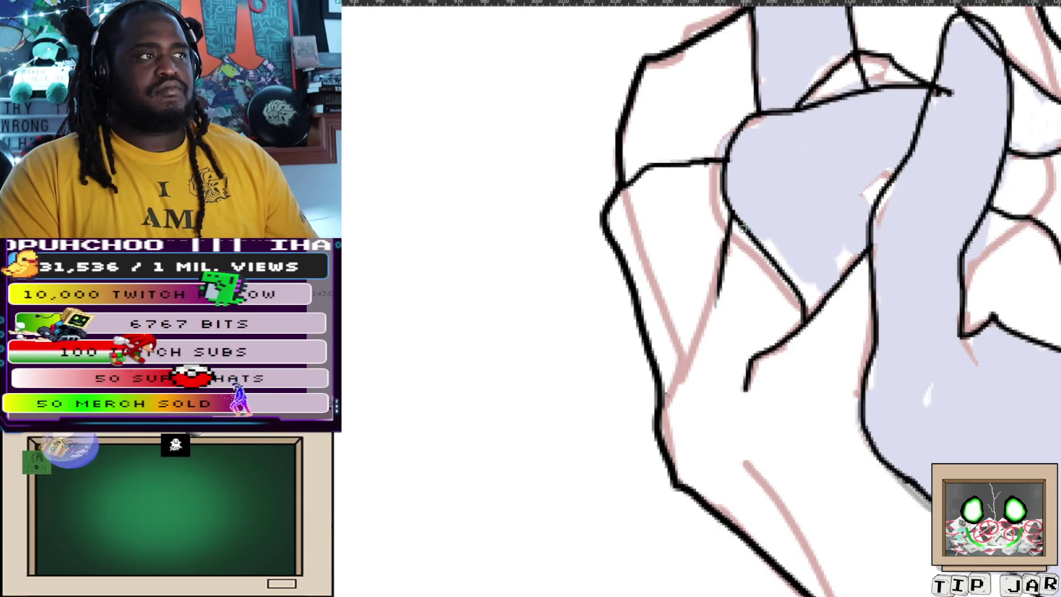
scroll(713, 459, "up", 2)
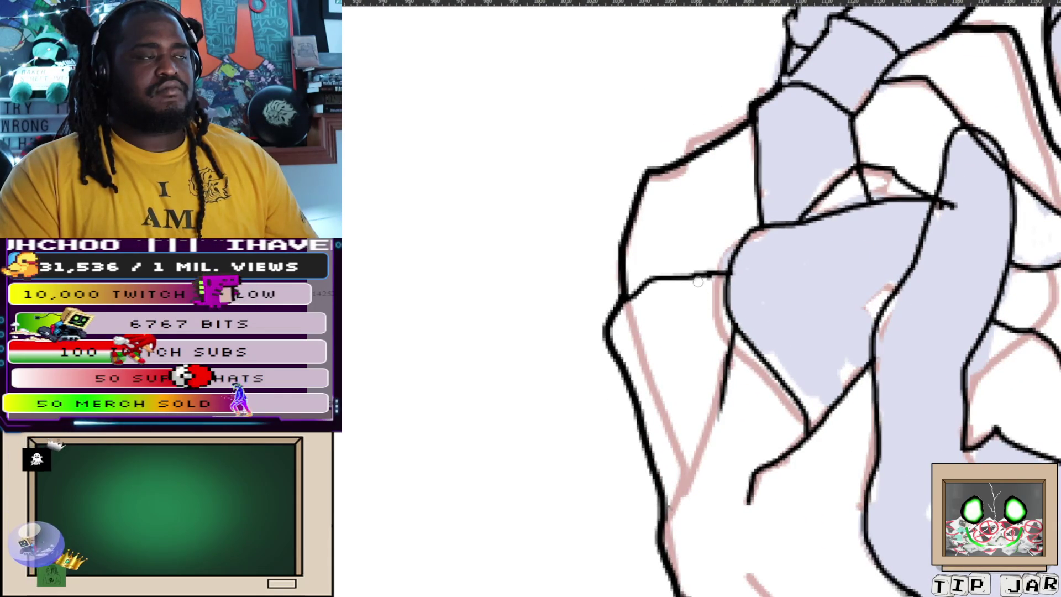
left_click_drag(700, 286, 708, 369)
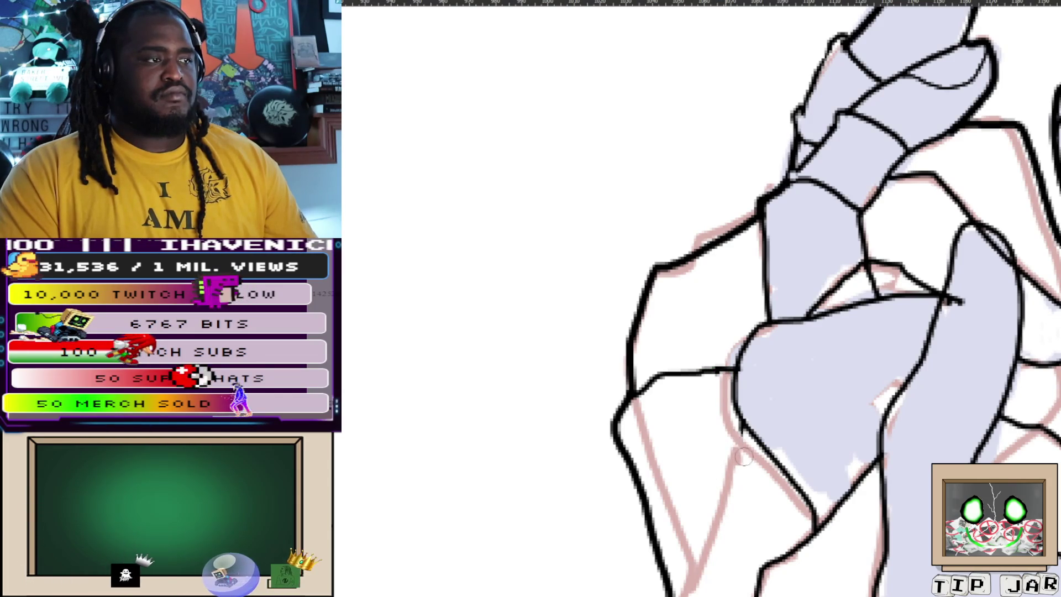
left_click_drag(711, 464, 662, 299)
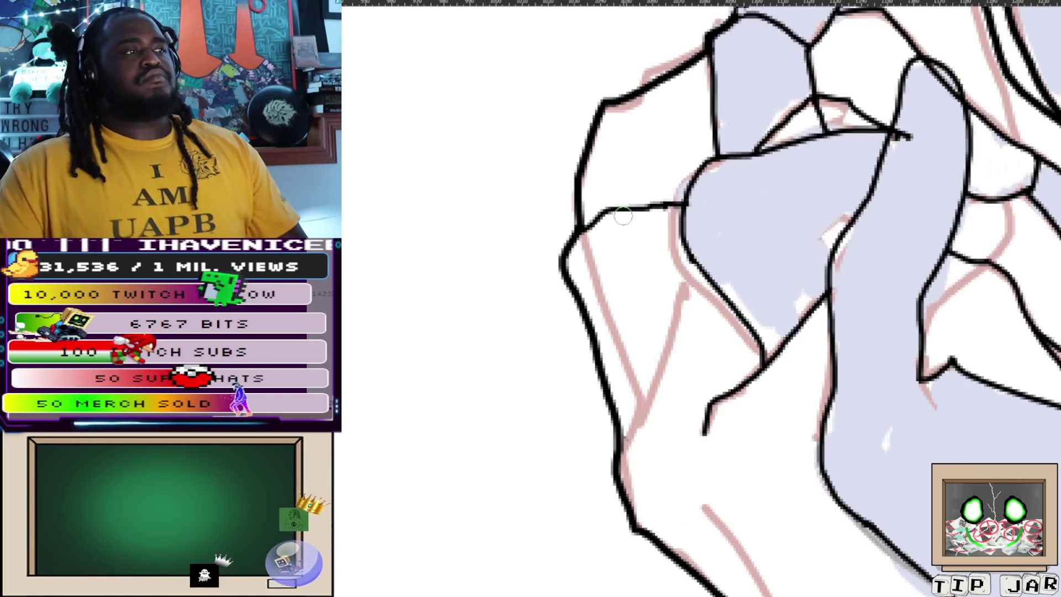
scroll(623, 216, "down", 5)
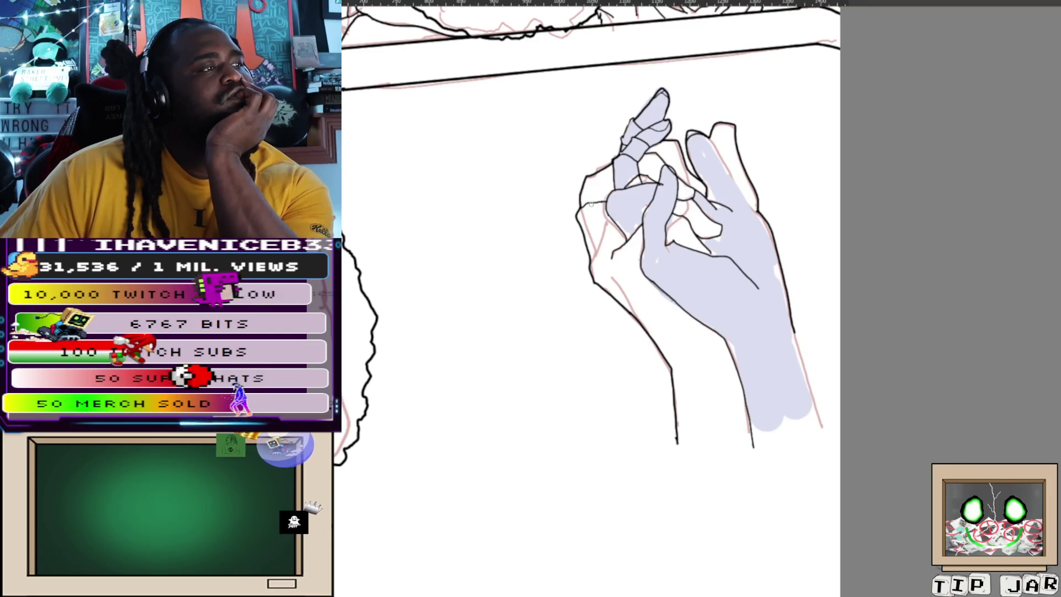
scroll(590, 204, "up", 4)
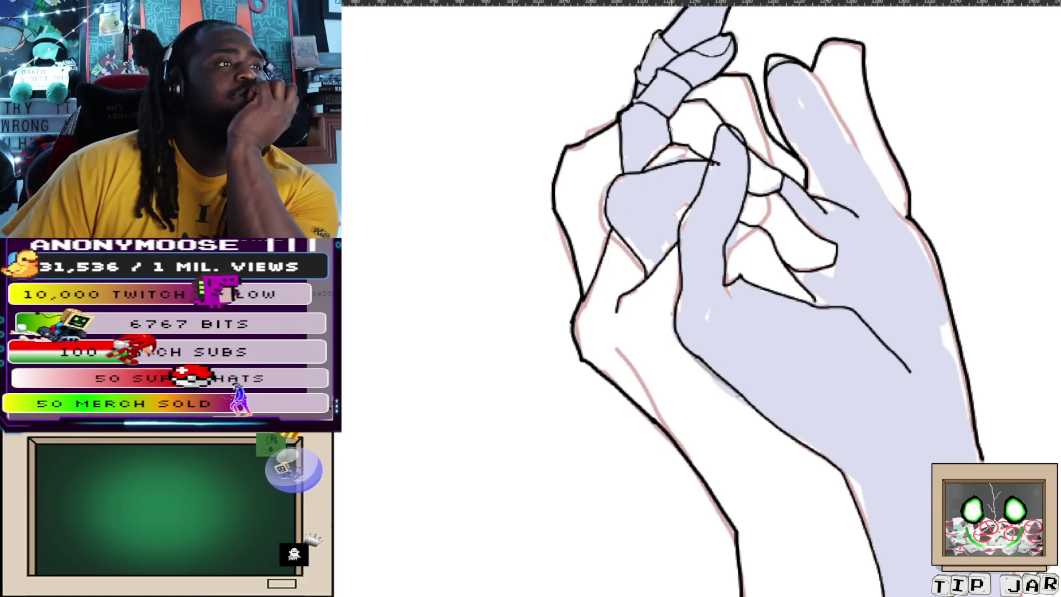
key("ctrl+minus")
Ink another curved line and a short stroke on the clasped fingers.
key("ctrl+plus")
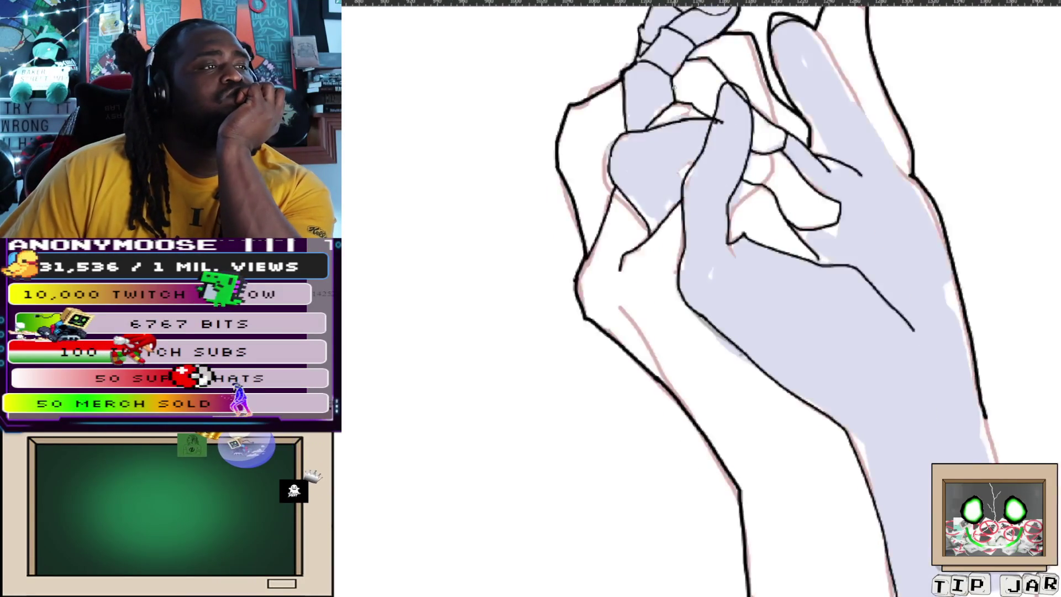
key("ctrl+minus")
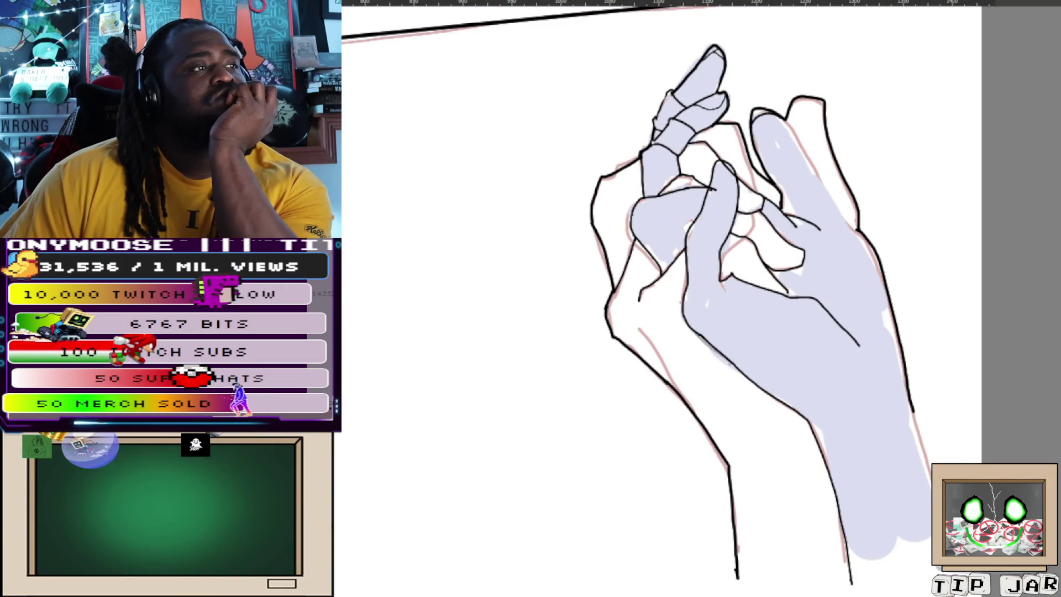
key("ctrl+plus")
key("ctrl+plus")
key("ctrl+plus")
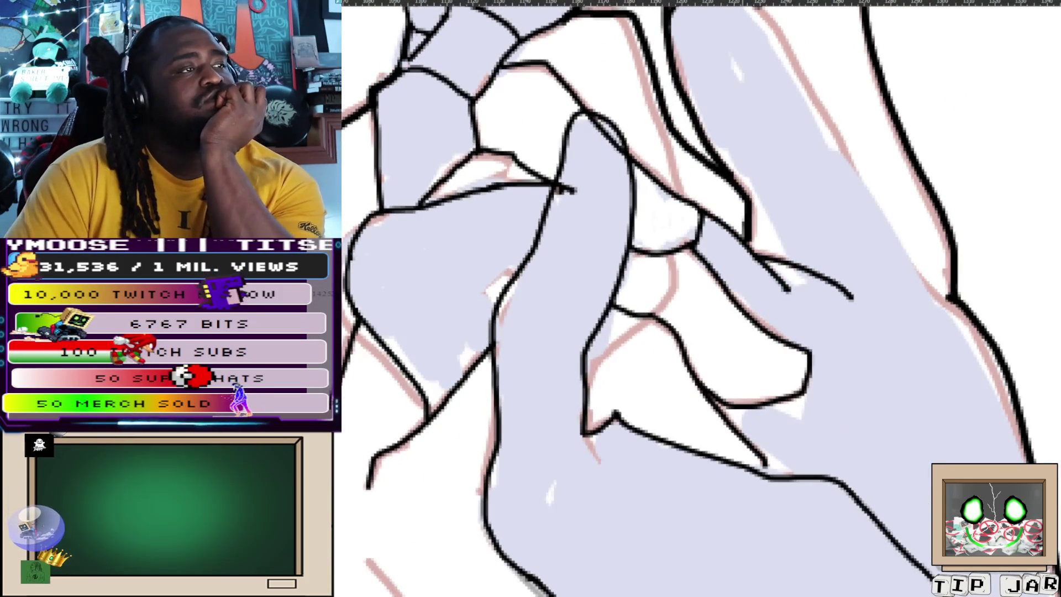
left_click_drag(745, 232, 707, 248)
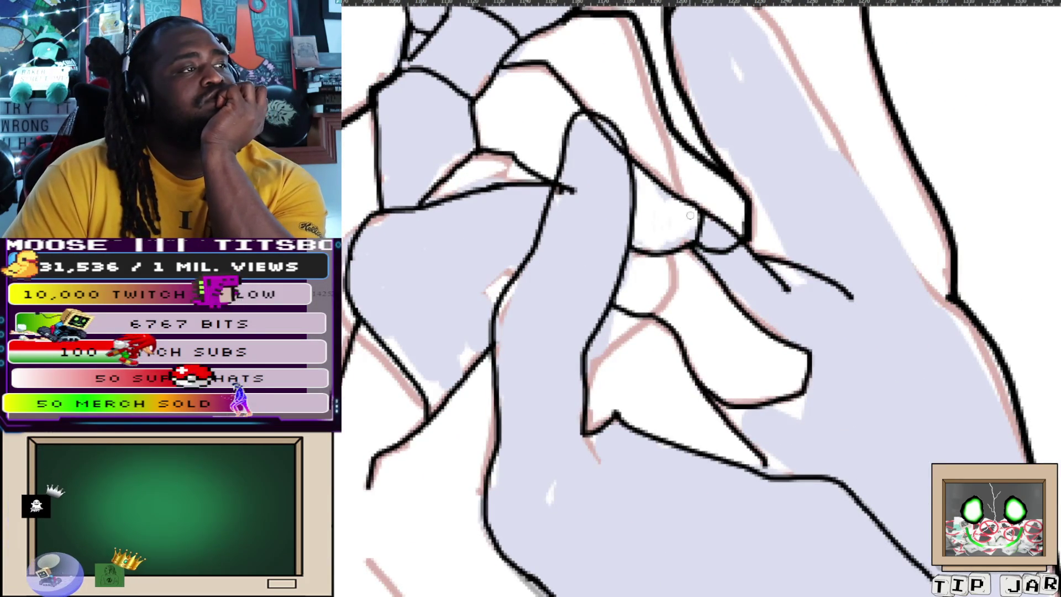
scroll(719, 254, "up", 5)
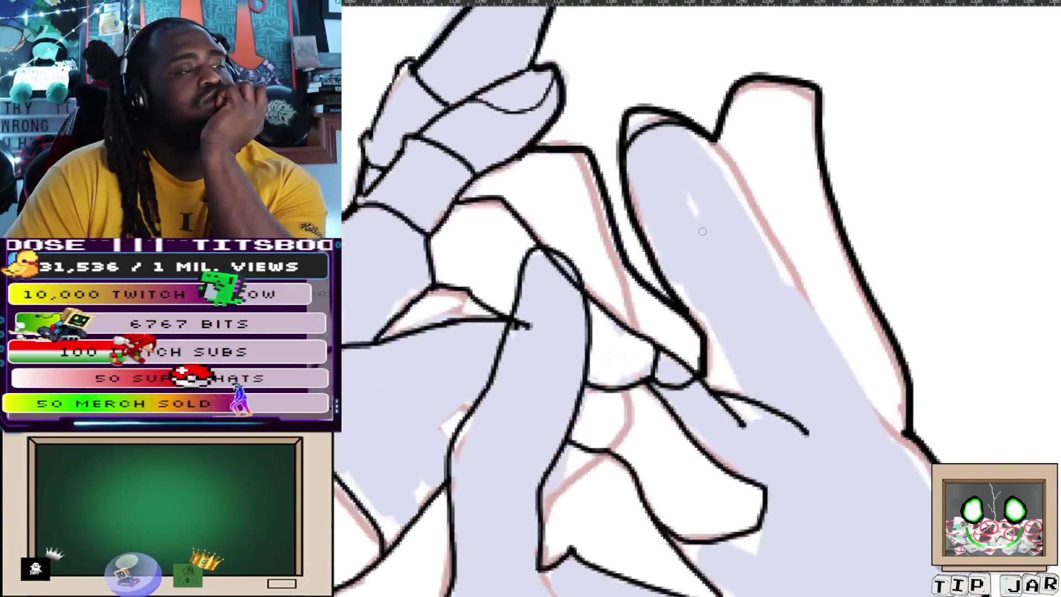
scroll(776, 265, "down", 5)
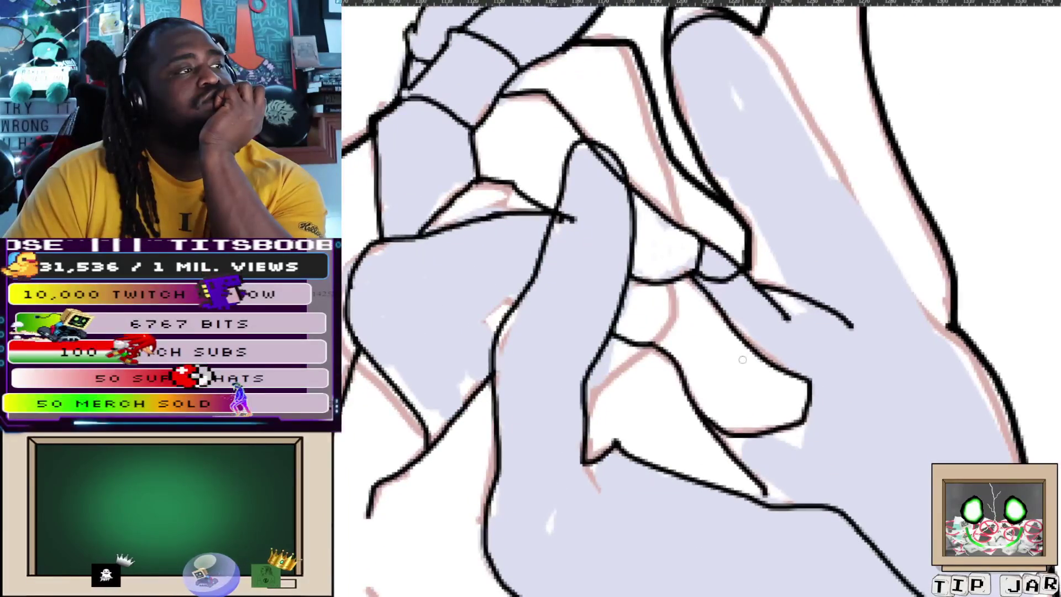
scroll(768, 264, "up", 3)
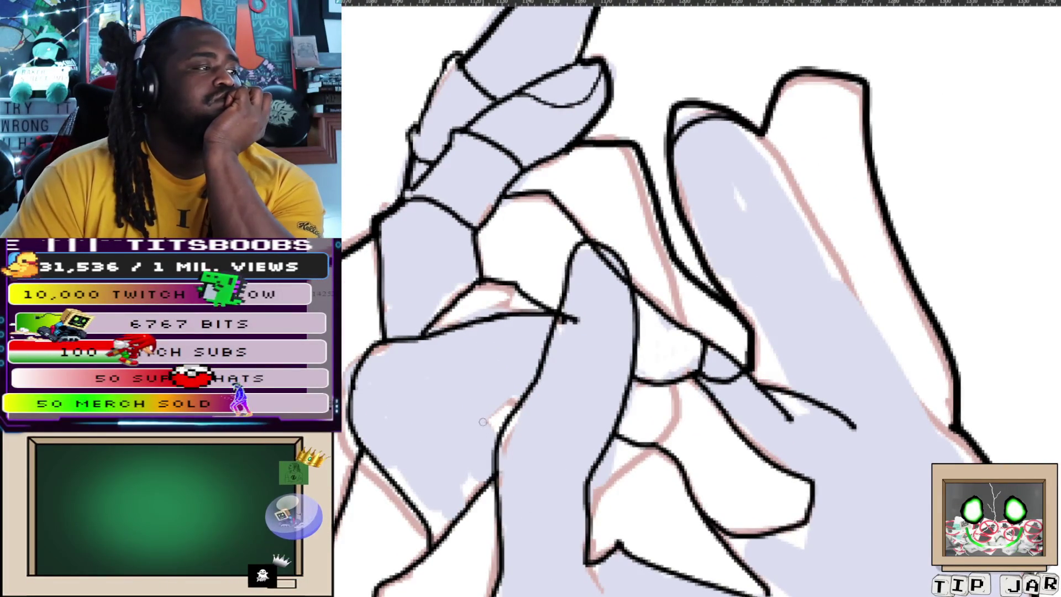
left_click_drag(483, 421, 498, 440)
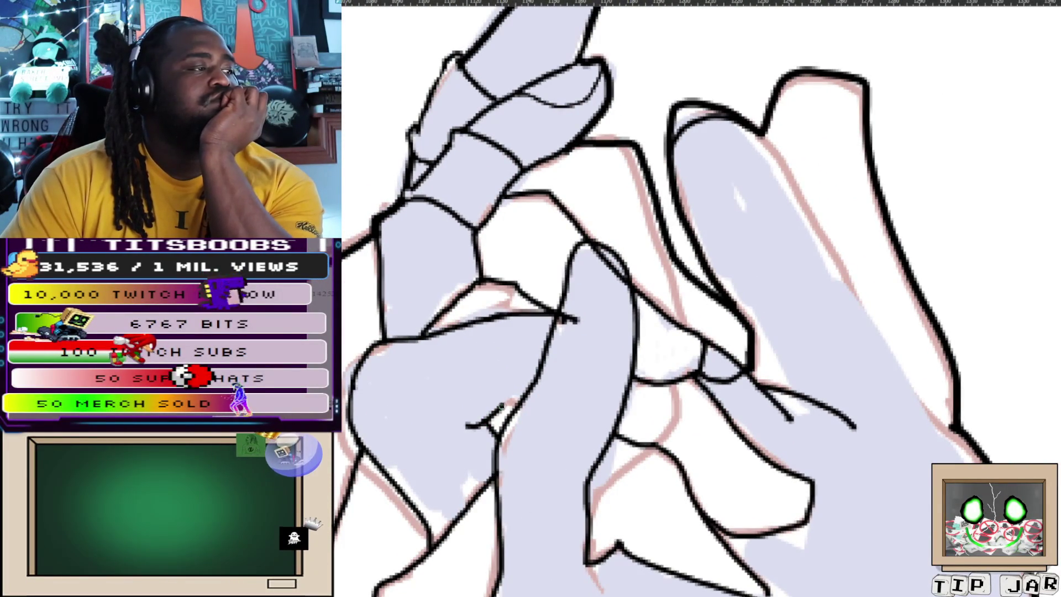
mouse_move(656, 286)
left_mouse_down()
mouse_move(774, 165)
mouse_move(888, 142)
mouse_move(878, 73)
mouse_move(798, 169)
left_mouse_up()
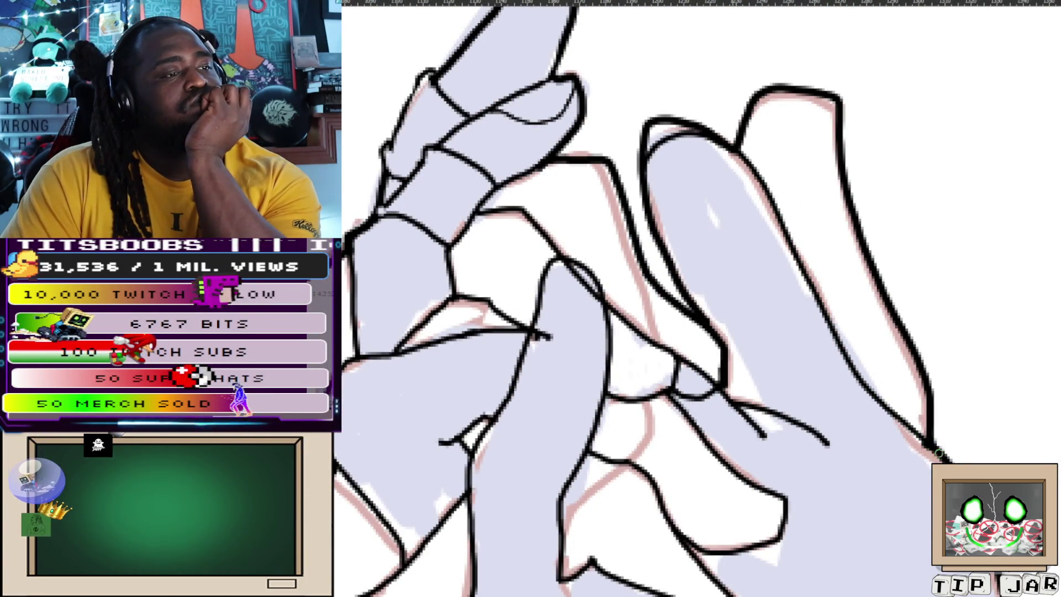
scroll(696, 299, "down", 5)
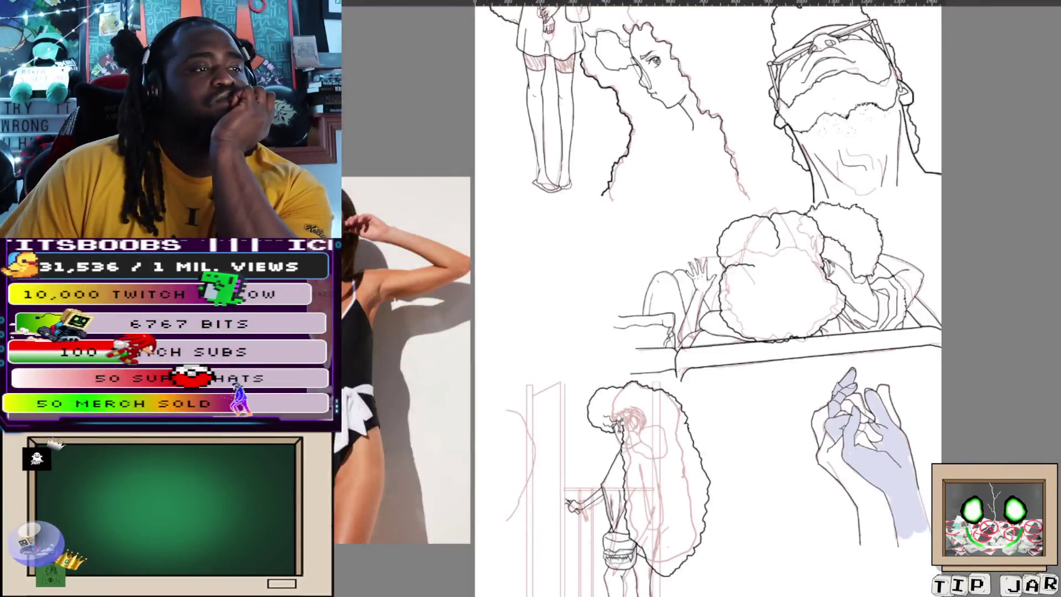
Fit the whole page in view, then zoom and pan to the bottom panel's red sketch of the girl with the bag.
scroll(697, 299, "up", 1)
scroll(934, 345, "up", 3)
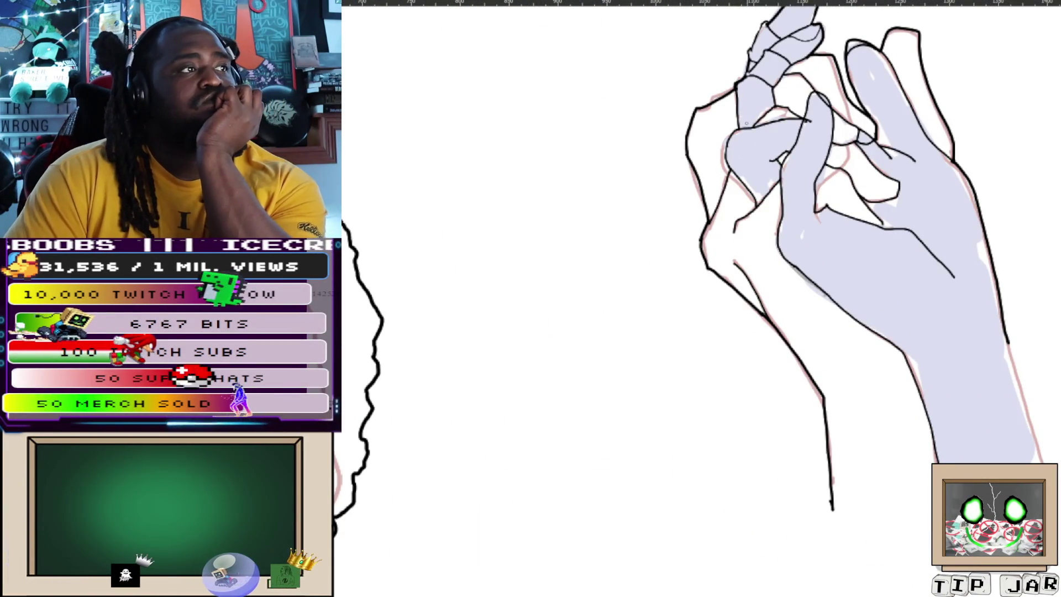
scroll(769, 321, "up", 2)
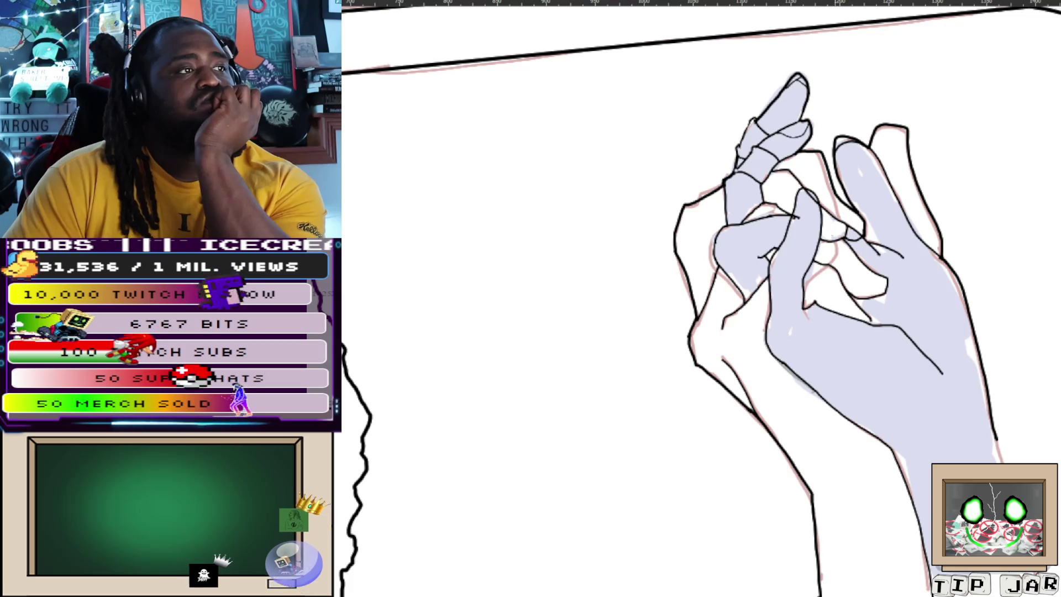
key("ctrl+0")
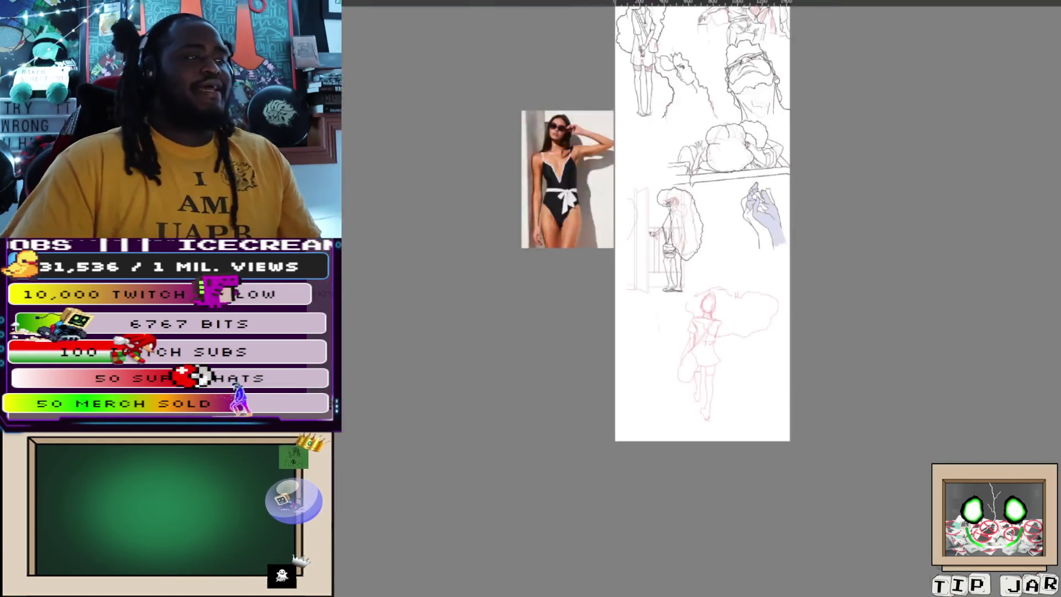
scroll(652, 299, "up", 2)
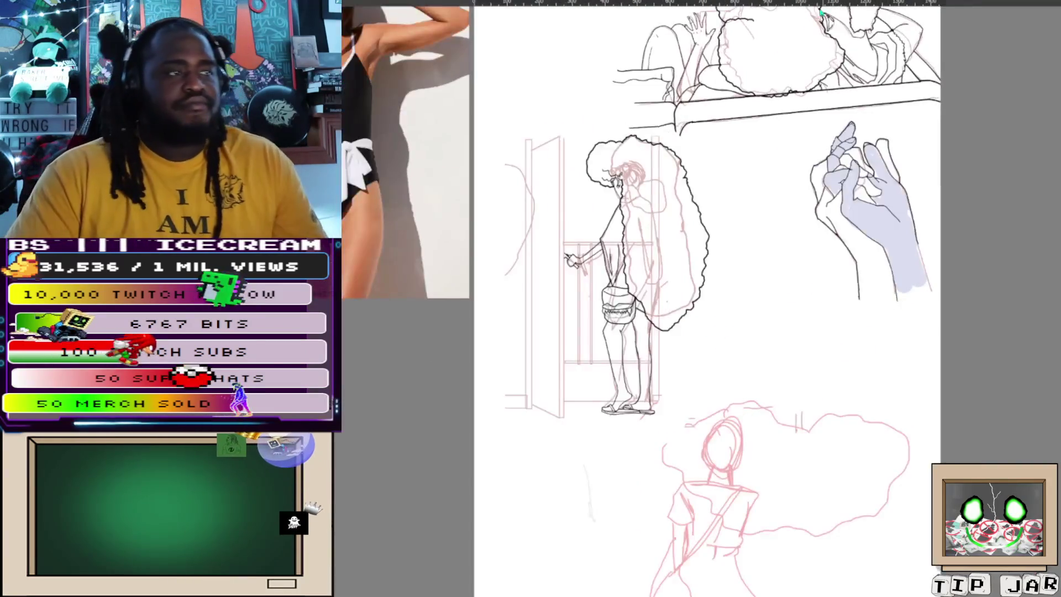
scroll(682, 298, "down", 5)
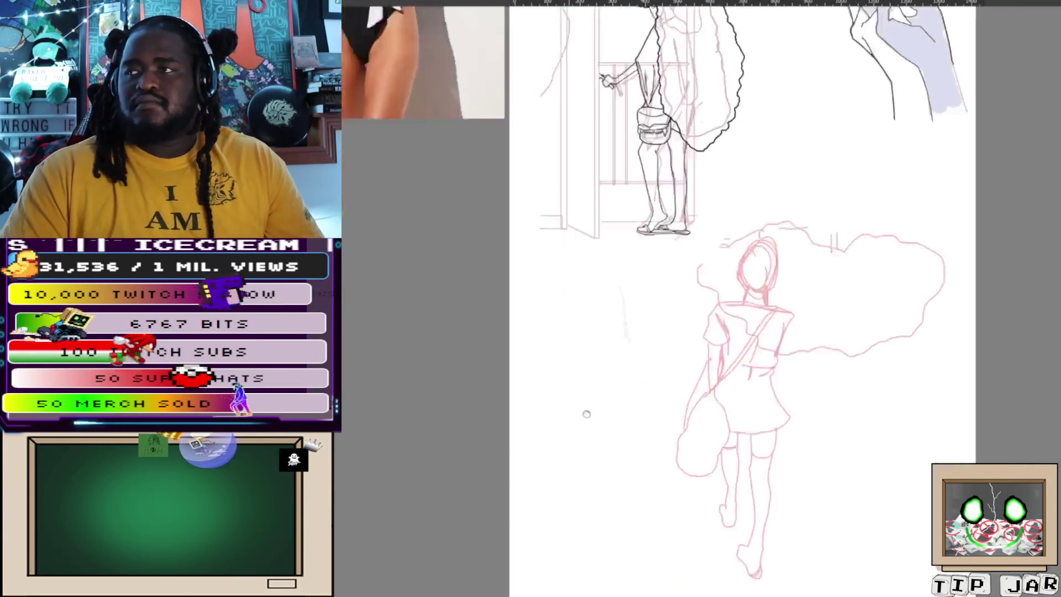
scroll(593, 419, "down", 2)
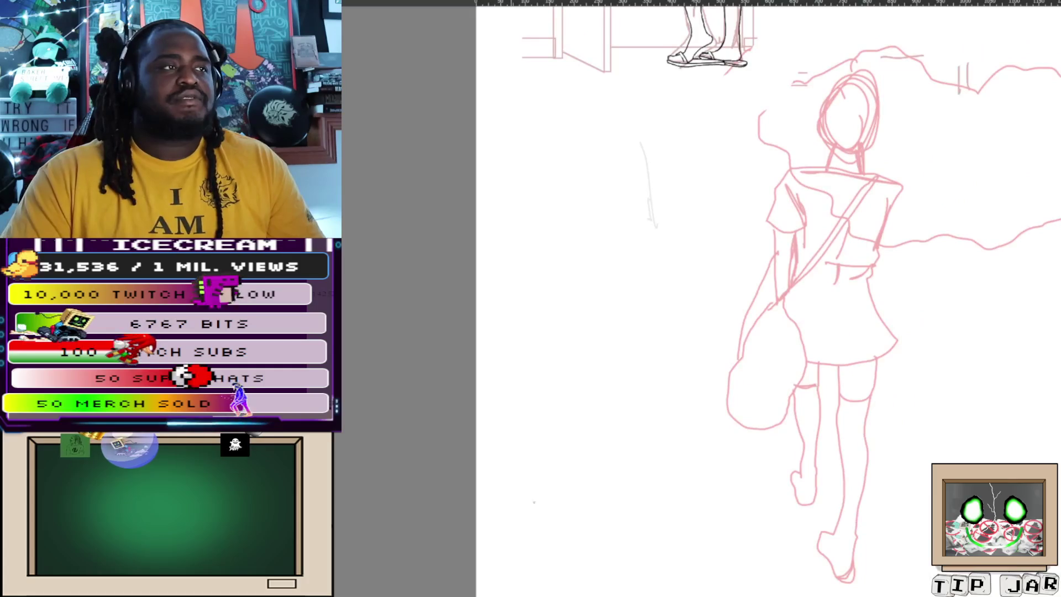
left_click_drag(598, 433, 590, 437)
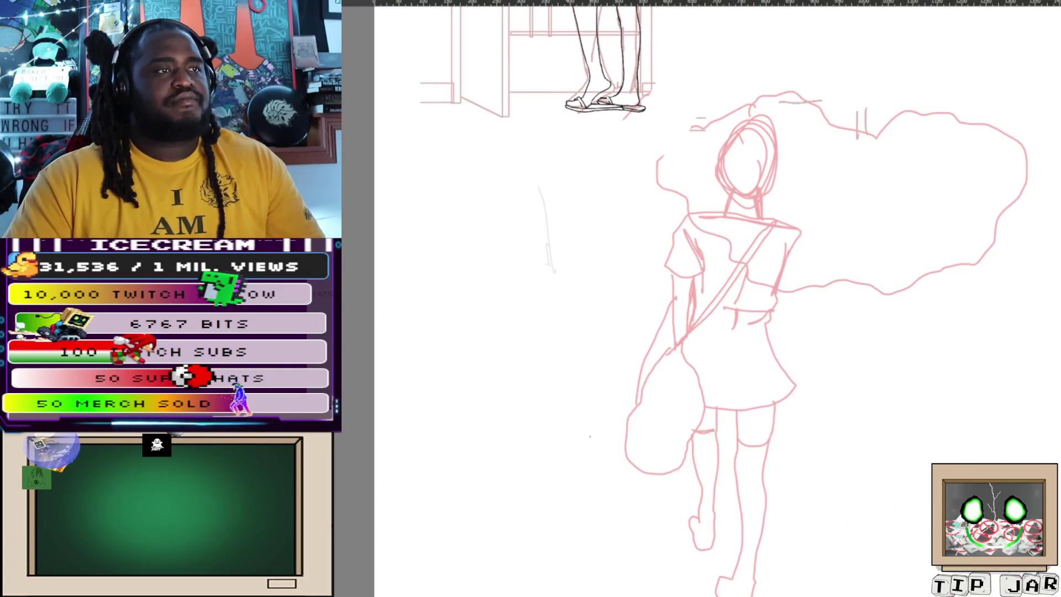
scroll(707, 298, "up", 3)
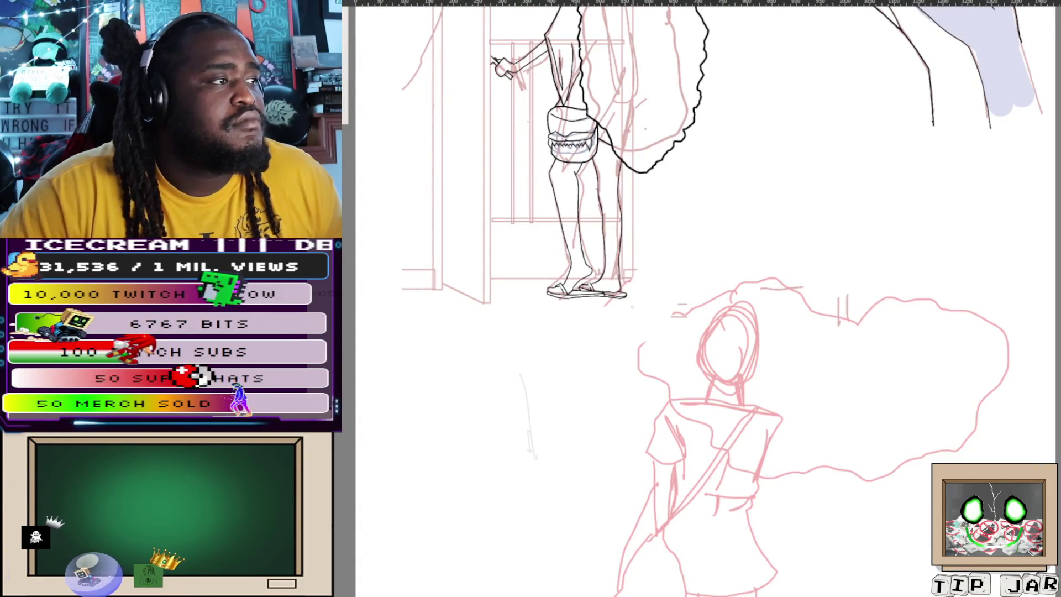
Ink the hair cloud's top edge and its wavy right side in black over the sketch.
mouse_move(635, 301)
left_mouse_down()
mouse_move(655, 272)
mouse_move(730, 250)
left_mouse_up()
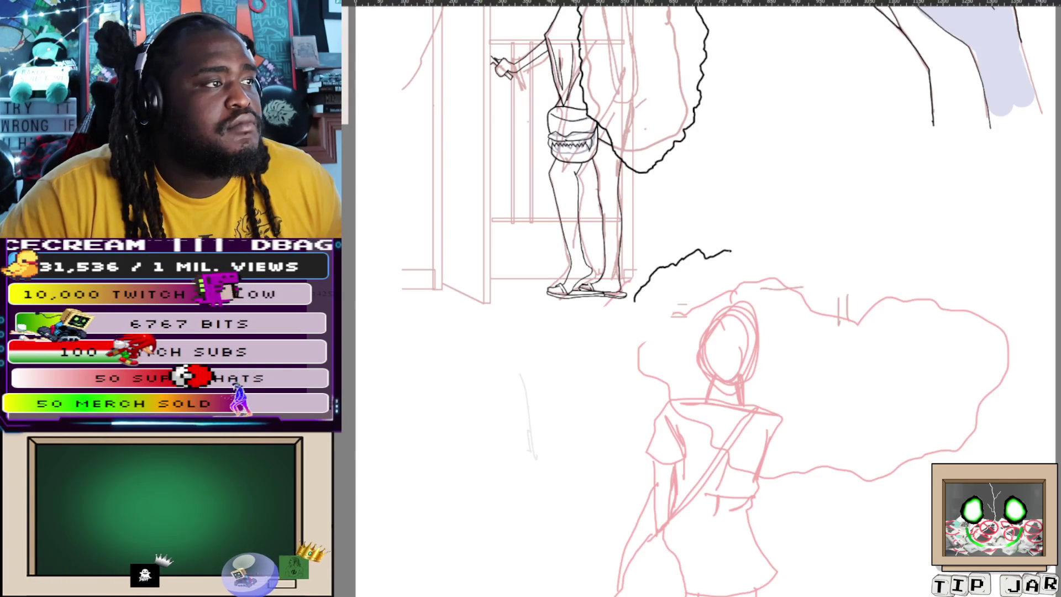
mouse_move(729, 251)
left_mouse_down()
mouse_move(774, 256)
mouse_move(791, 274)
mouse_move(822, 248)
left_mouse_up()
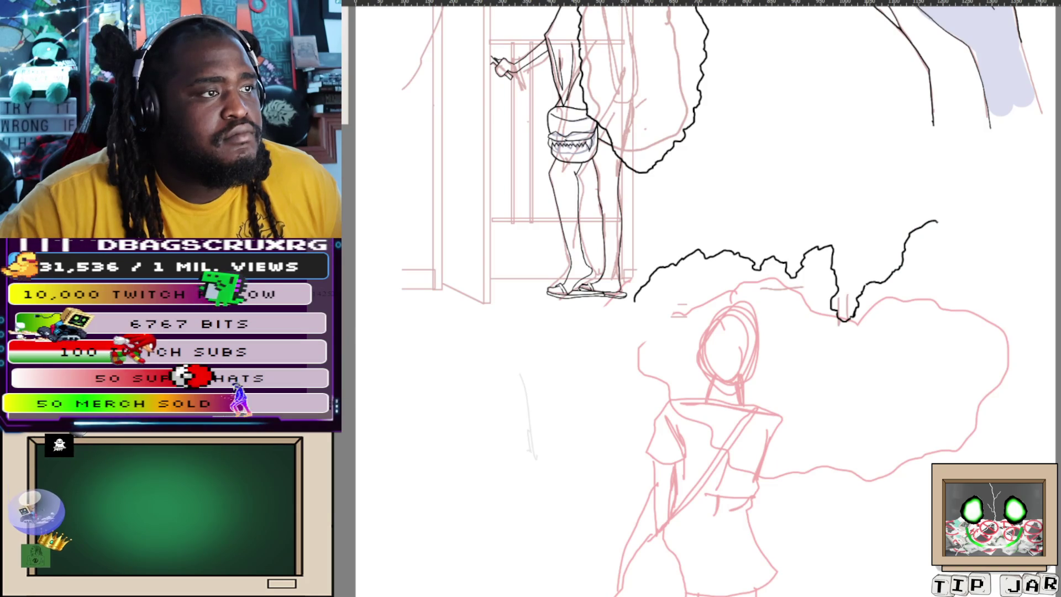
mouse_move(1016, 241)
left_mouse_down()
mouse_move(1051, 301)
mouse_move(982, 330)
mouse_move(972, 359)
mouse_move(984, 437)
mouse_move(898, 497)
mouse_move(788, 477)
left_mouse_up()
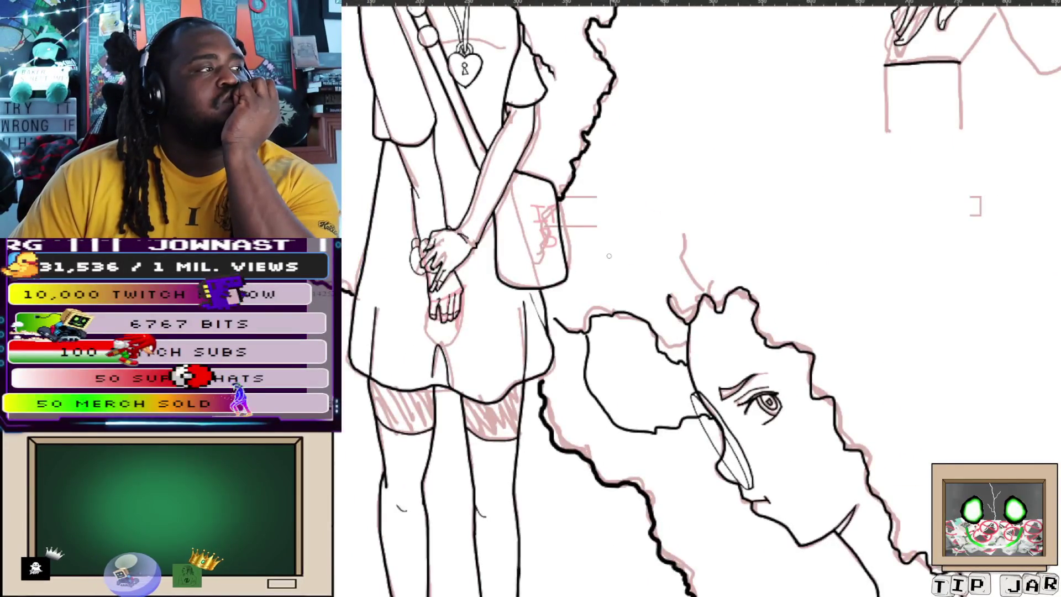
Zoom in and ink the zig-zag fringe on the top-panel girl's bag flap.
scroll(711, 304, "up", 4)
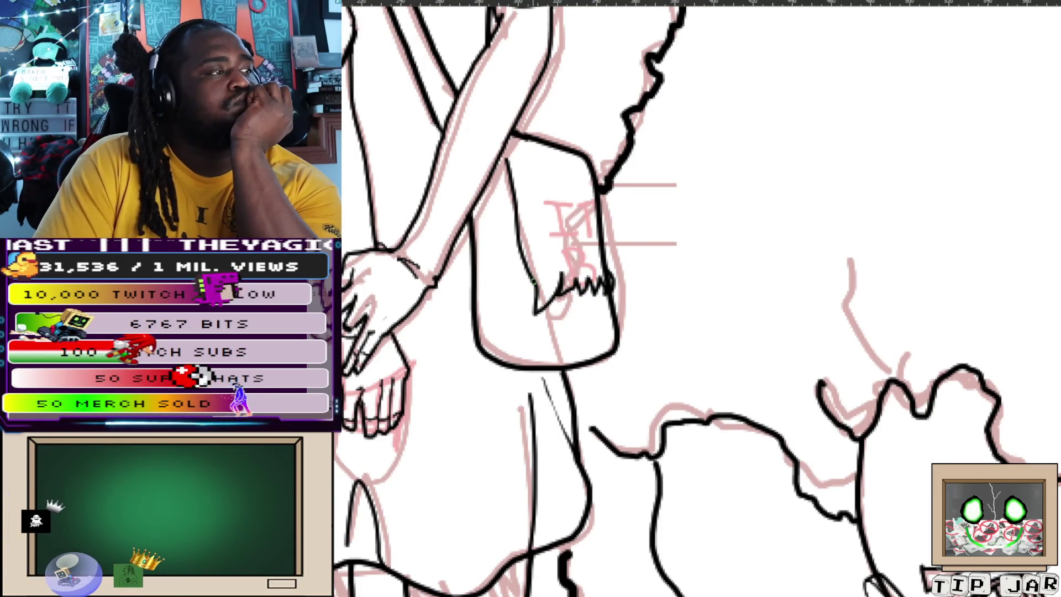
left_click_drag(536, 275, 602, 253)
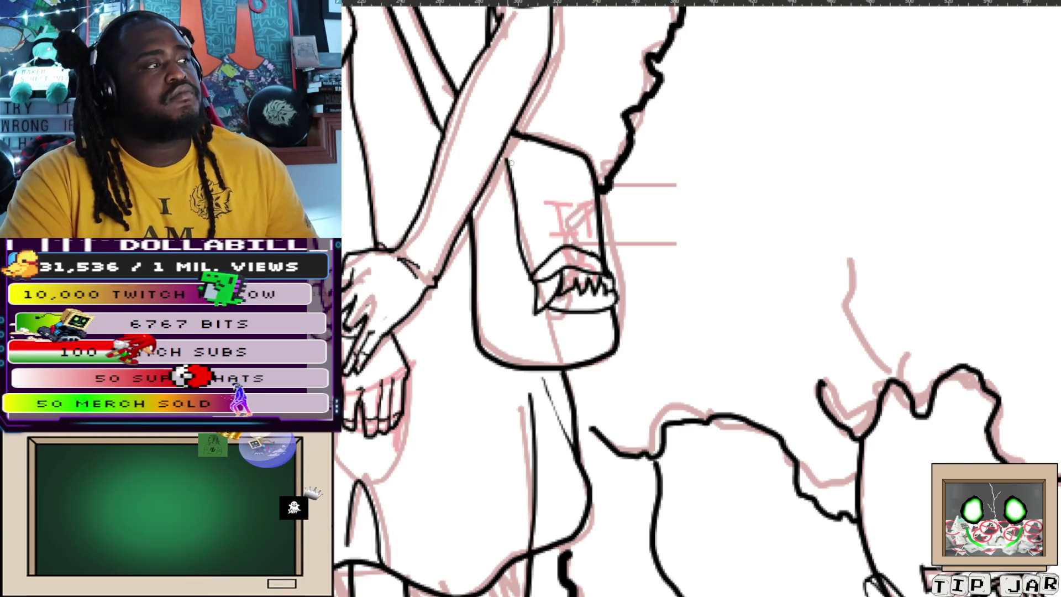
mouse_move(526, 182)
left_mouse_down()
mouse_move(598, 533)
mouse_move(587, 354)
left_mouse_up()
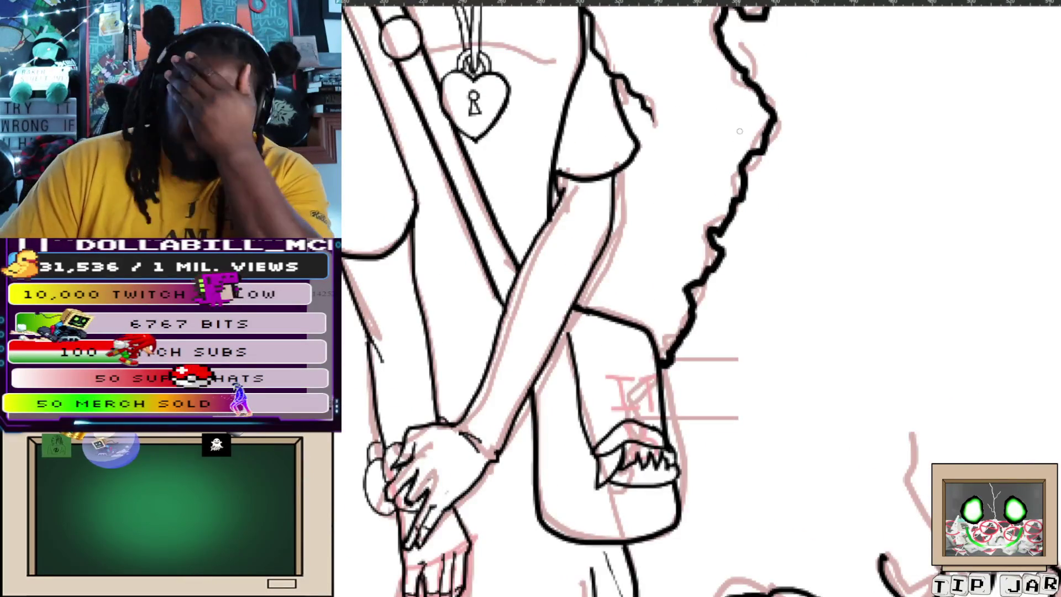
scroll(732, 138, "down", 6)
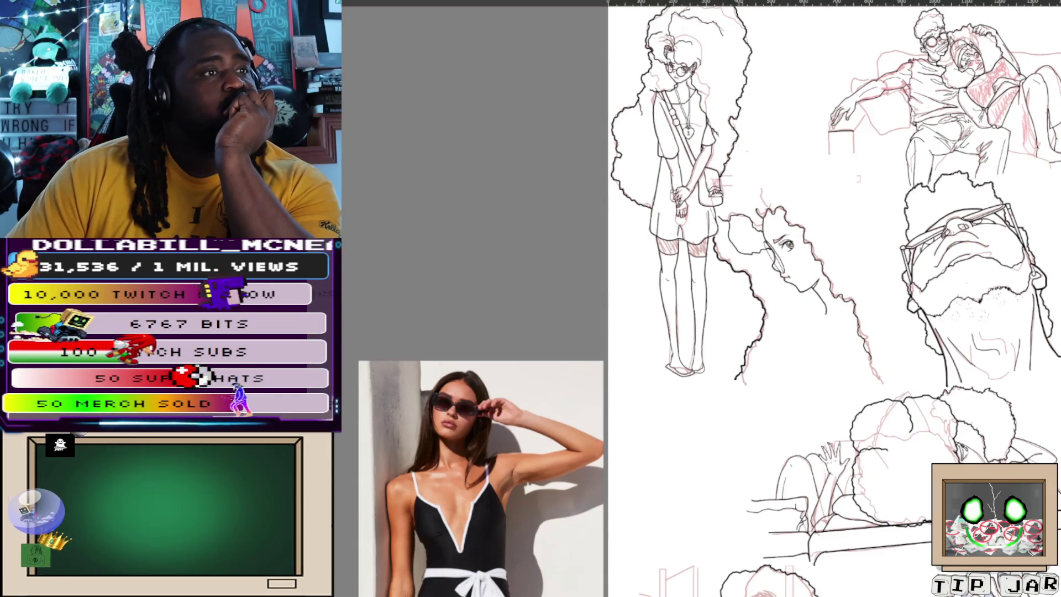
Pan the canvas to center the bottom panel's walking girl and her inked hair cloud.
scroll(696, 299, "down", 10)
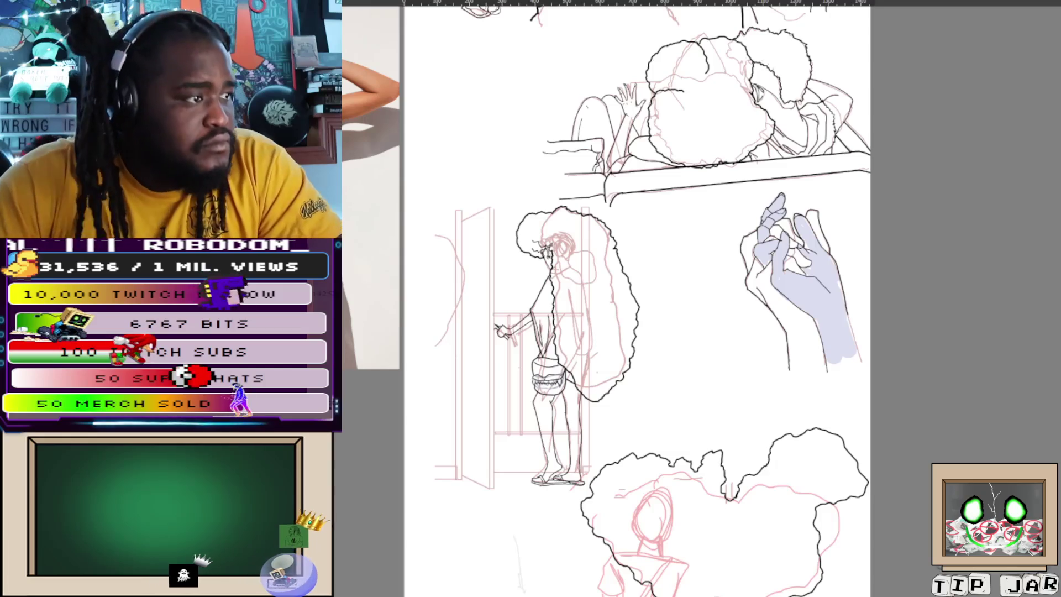
left_click_drag(954, 492, 854, 207)
scroll(855, 208, "down", 1)
left_click_drag(730, 507, 979, 439)
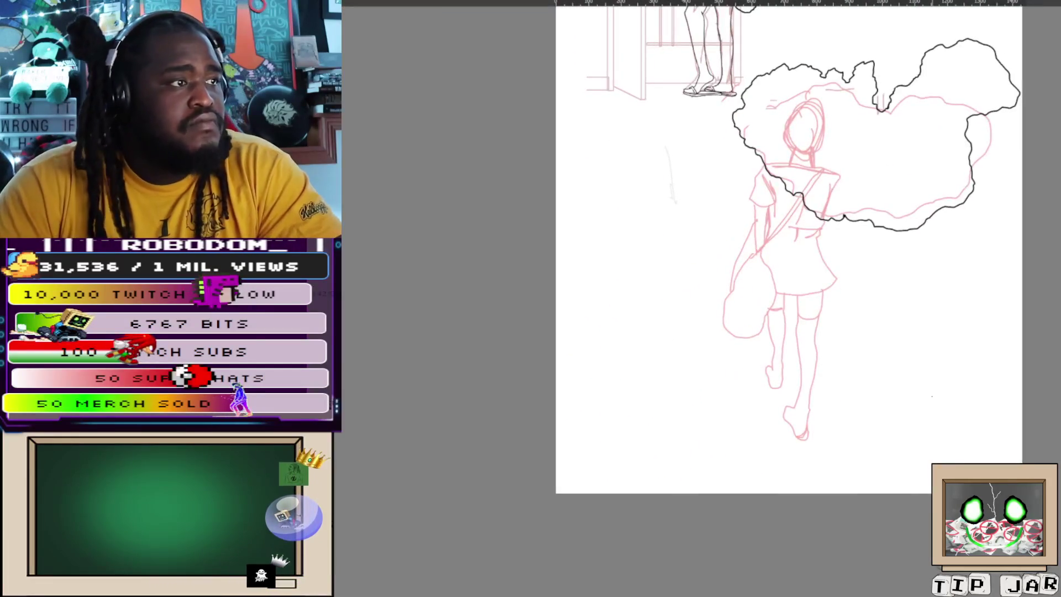
Zoom in on the torso and ink the shoulder's outer edge and the arm below the sleeve.
scroll(807, 298, "up", 5)
scroll(807, 299, "down", 3)
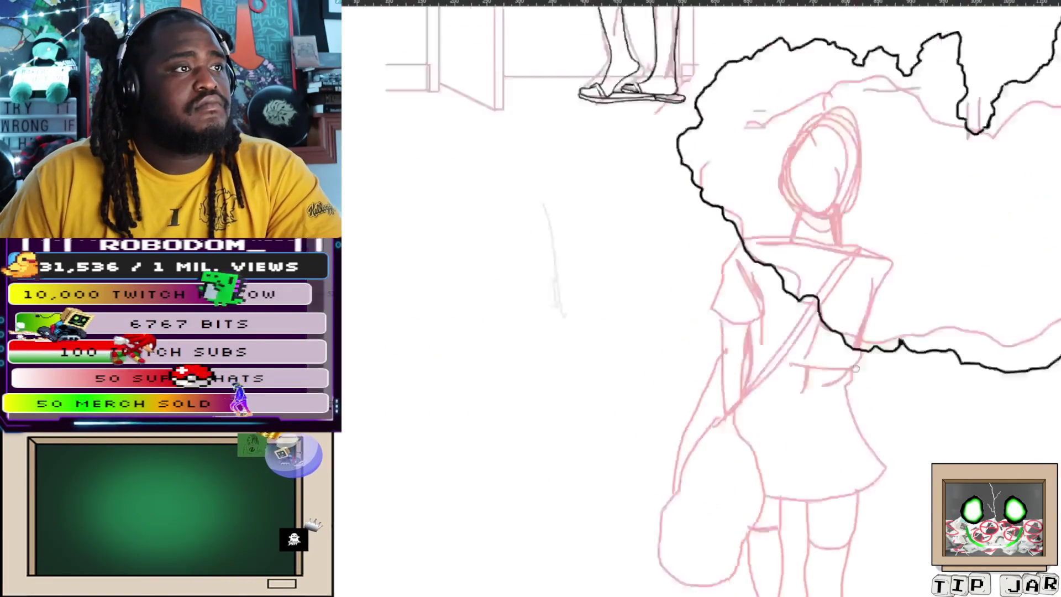
scroll(807, 299, "up", 2)
mouse_move(891, 399)
left_mouse_down()
mouse_move(830, 381)
mouse_move(854, 220)
left_mouse_up()
scroll(854, 219, "up", 2)
scroll(854, 219, "up", 1)
scroll(856, 232, "down", 1)
scroll(862, 247, "up", 1)
left_click_drag(537, 363, 561, 189)
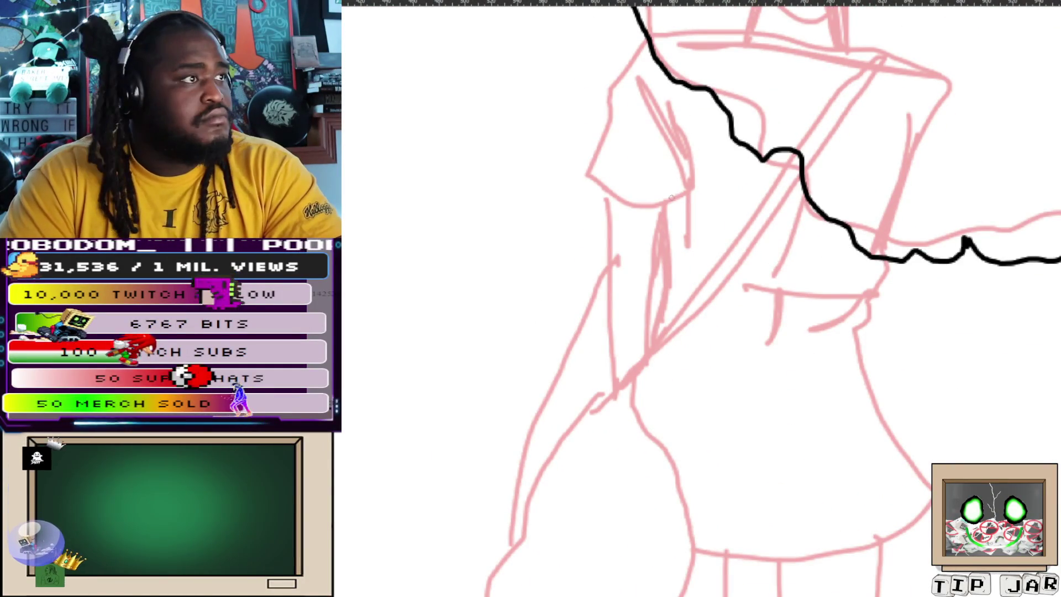
mouse_move(647, 41)
left_mouse_down()
mouse_move(621, 83)
mouse_move(609, 202)
mouse_move(590, 243)
mouse_move(614, 269)
mouse_move(666, 279)
left_mouse_up()
mouse_move(659, 217)
left_mouse_down()
mouse_move(665, 293)
mouse_move(654, 340)
left_mouse_up()
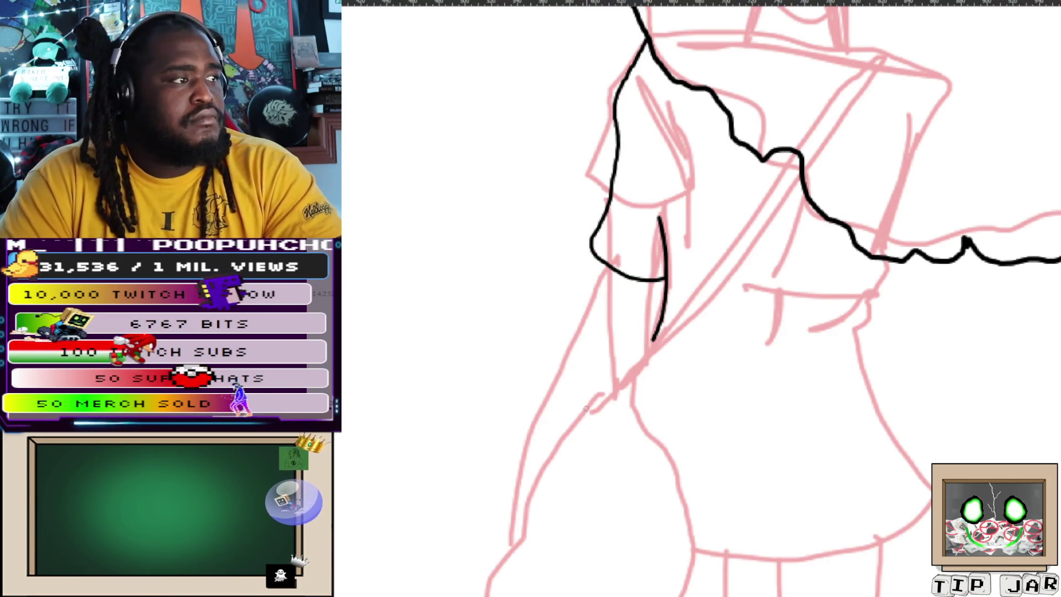
Ink the diagonal bag strap and the right side of the dress down to the hem.
left_click_drag(589, 411, 651, 345)
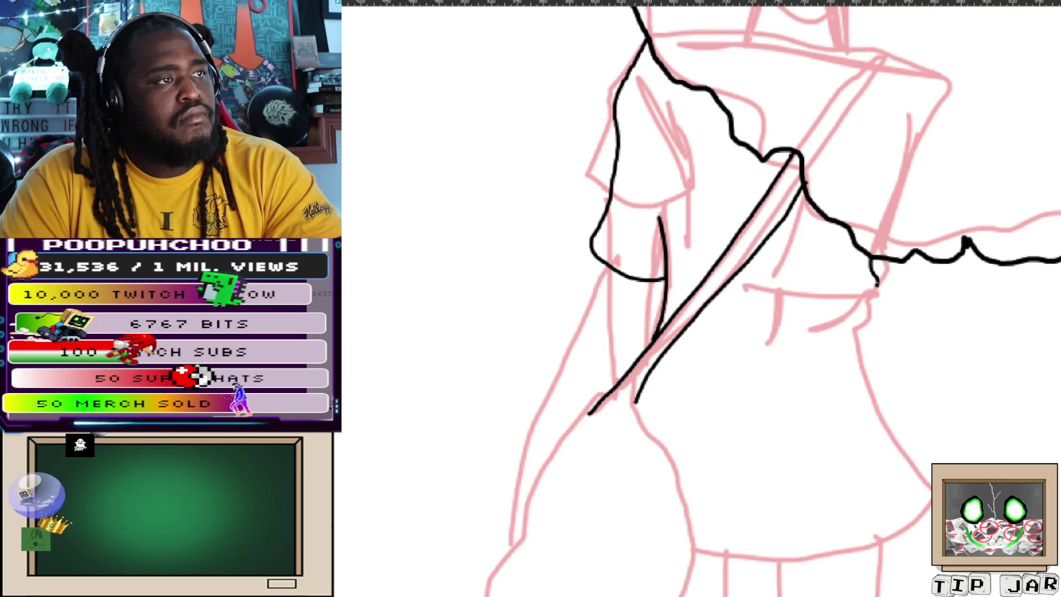
mouse_move(859, 332)
left_mouse_down()
mouse_move(900, 533)
mouse_move(863, 596)
left_mouse_up()
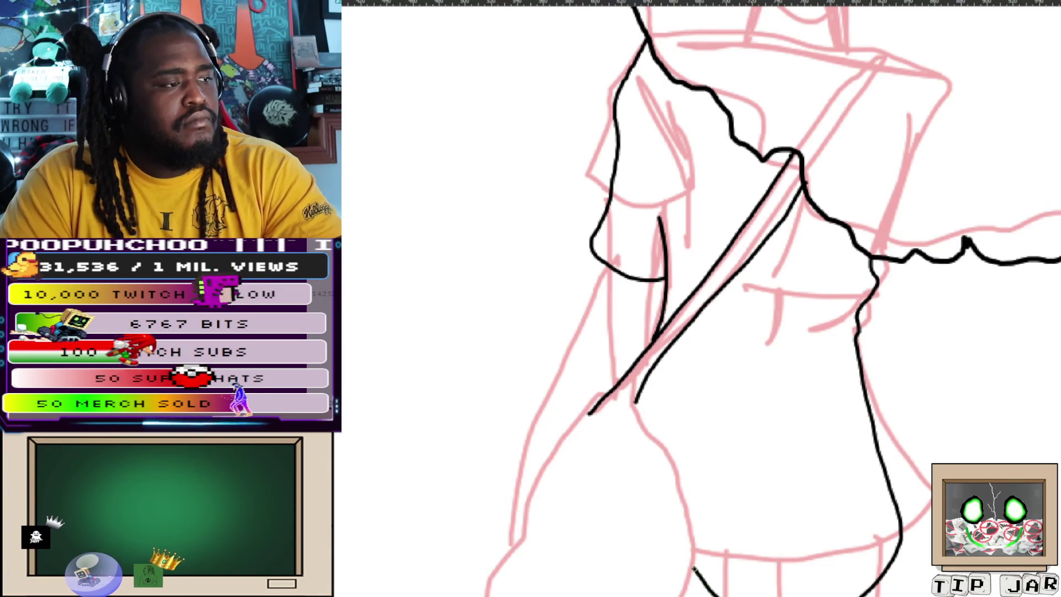
left_click_drag(772, 398, 780, 410)
Undo the bad skirt strokes and redraw the skirt's right side and hem.
scroll(780, 410, "down", 5)
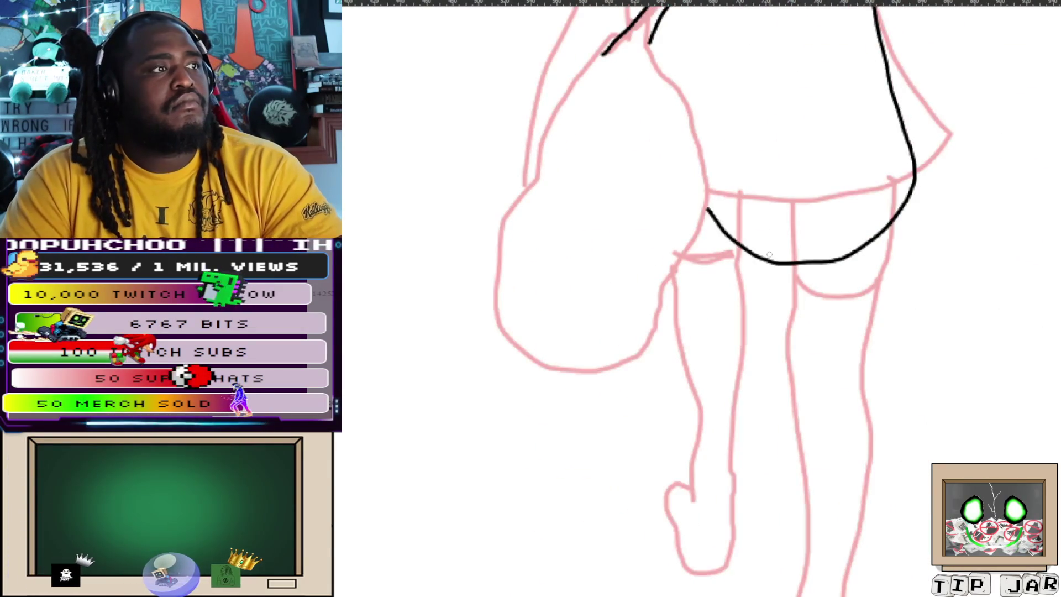
scroll(758, 362, "up", 1)
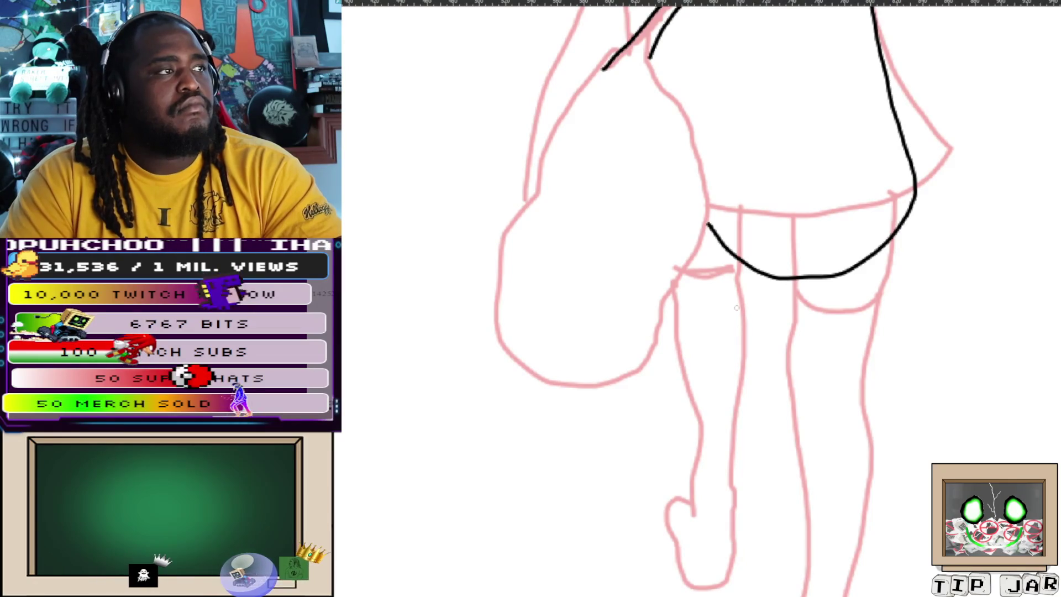
scroll(722, 419, "up", 3)
key("ctrl+z")
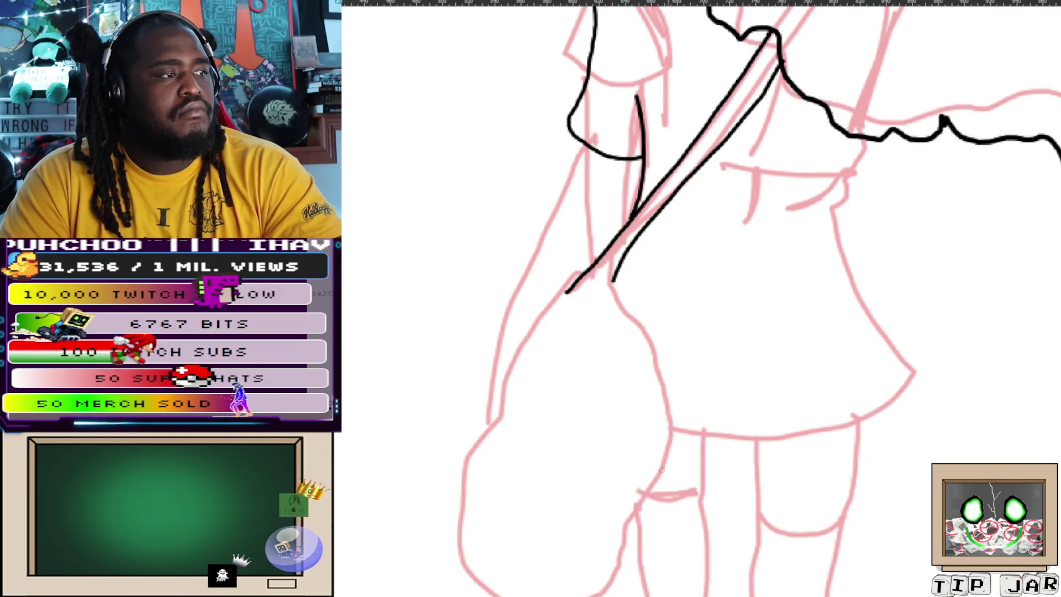
mouse_move(663, 470)
left_mouse_down()
mouse_move(750, 477)
mouse_move(834, 465)
mouse_move(898, 426)
left_mouse_up()
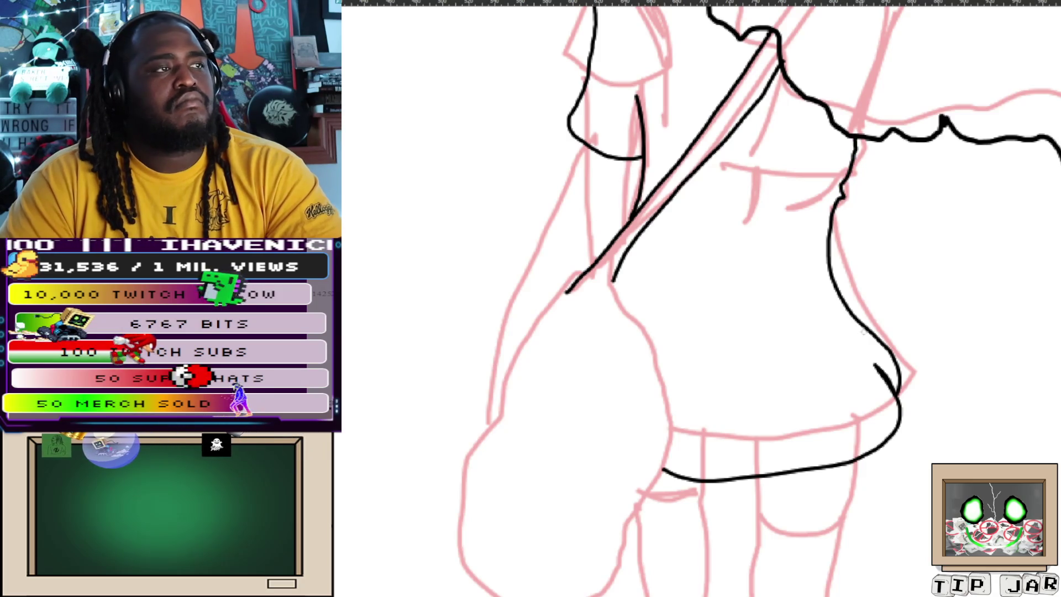
key("ctrl+z")
key("ctrl+z")
key("ctrl+z")
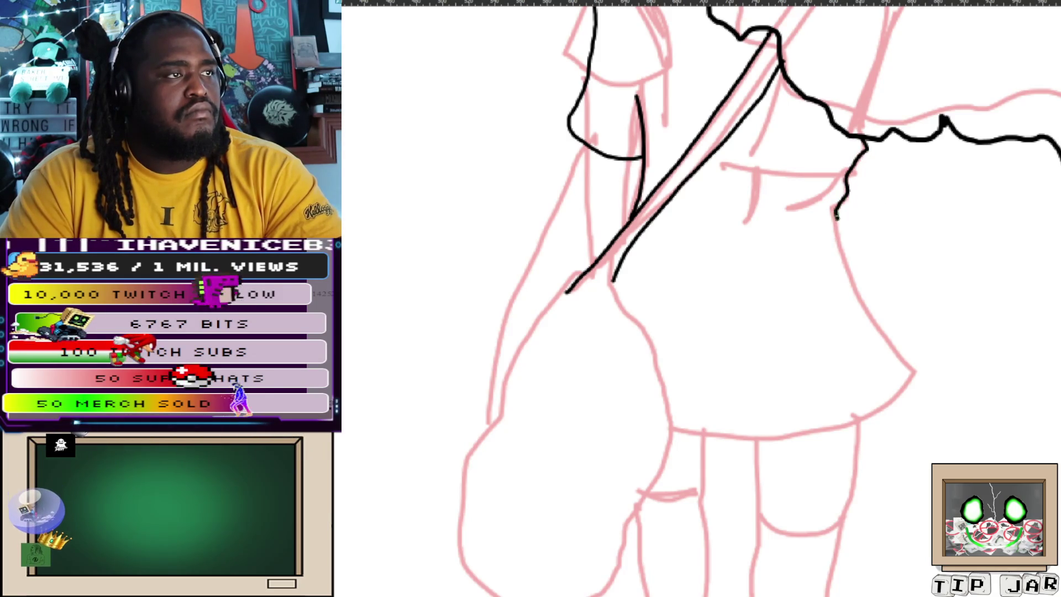
mouse_move(892, 371)
left_mouse_down()
mouse_move(901, 399)
mouse_move(848, 446)
mouse_move(769, 483)
mouse_move(691, 479)
mouse_move(663, 464)
mouse_move(712, 362)
left_mouse_up()
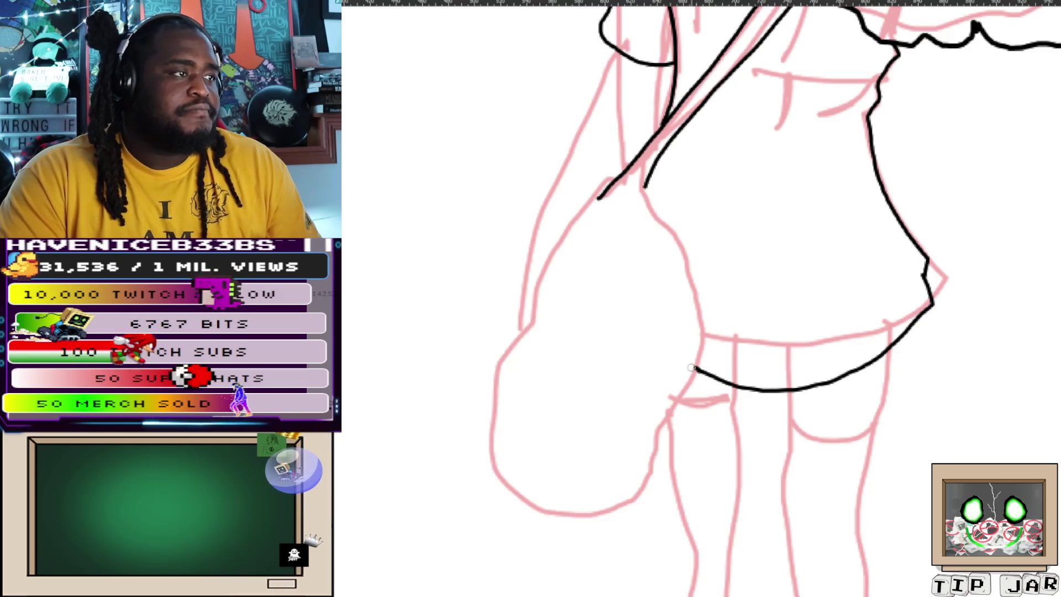
Ink the shoulder bag's outline where it joins the strap line.
left_click_drag(704, 390, 862, 471)
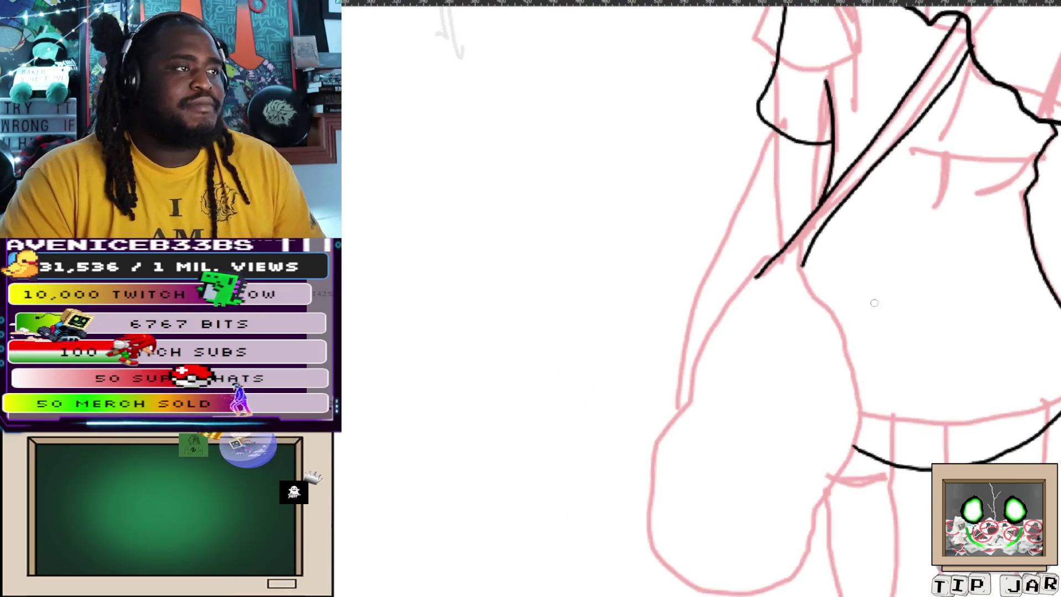
mouse_move(731, 182)
left_mouse_down()
mouse_move(786, 207)
mouse_move(760, 199)
left_mouse_up()
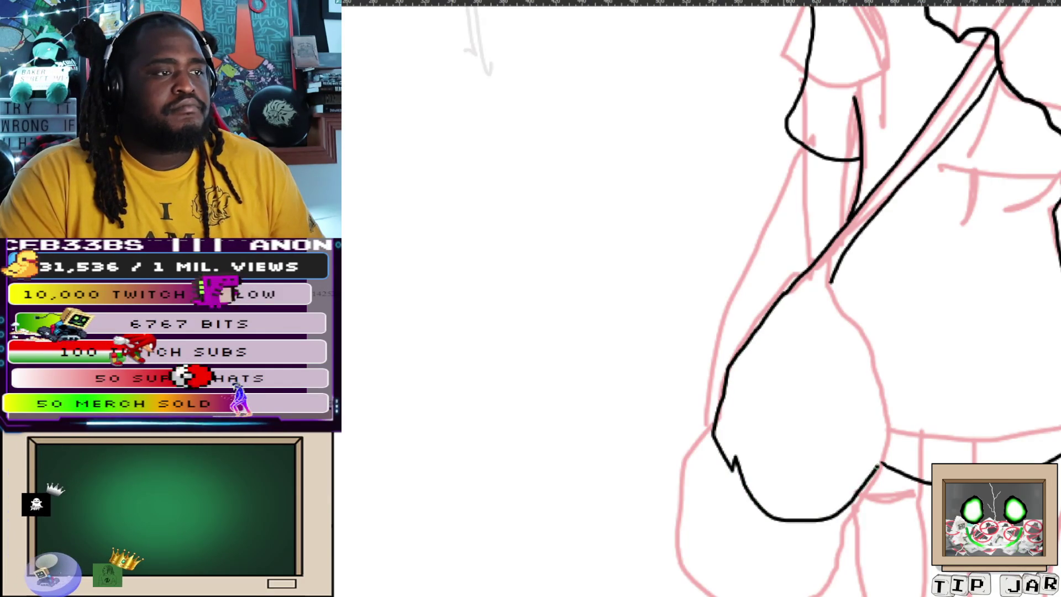
left_click_drag(810, 521, 879, 464)
scroll(840, 434, "down", 2)
Ink a leg line down from the skirt and rework the closing curve under the foot.
scroll(839, 434, "down", 5)
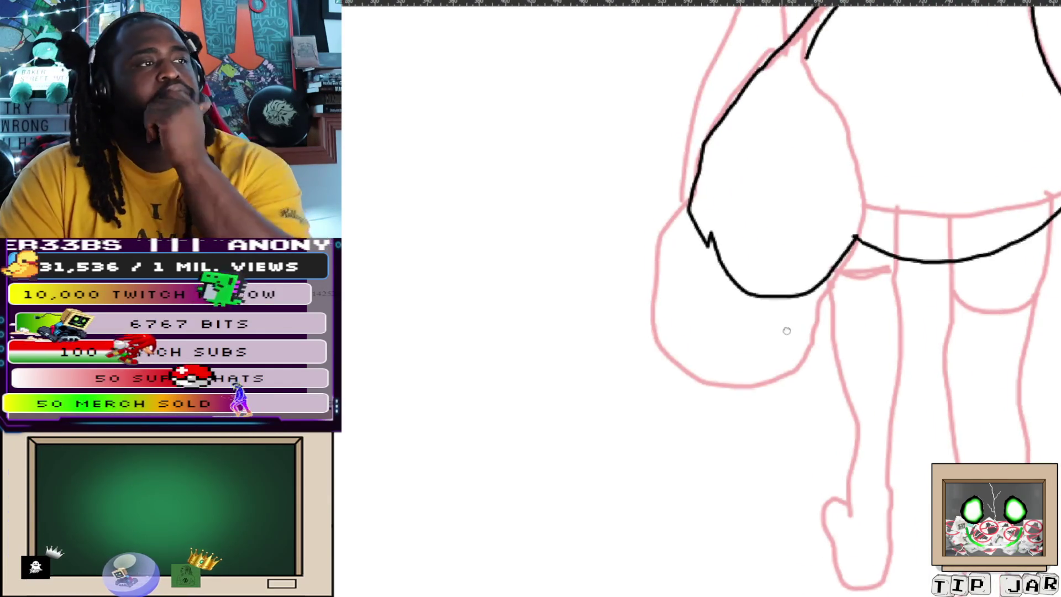
scroll(801, 67, "down", 5)
left_click_drag(786, 60, 810, 194)
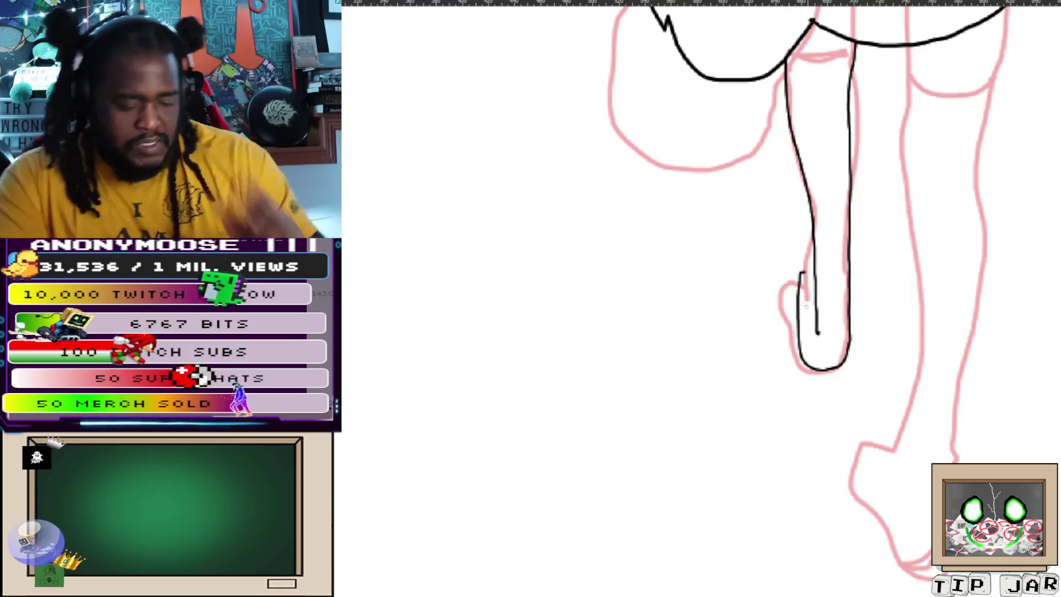
key("ctrl+z")
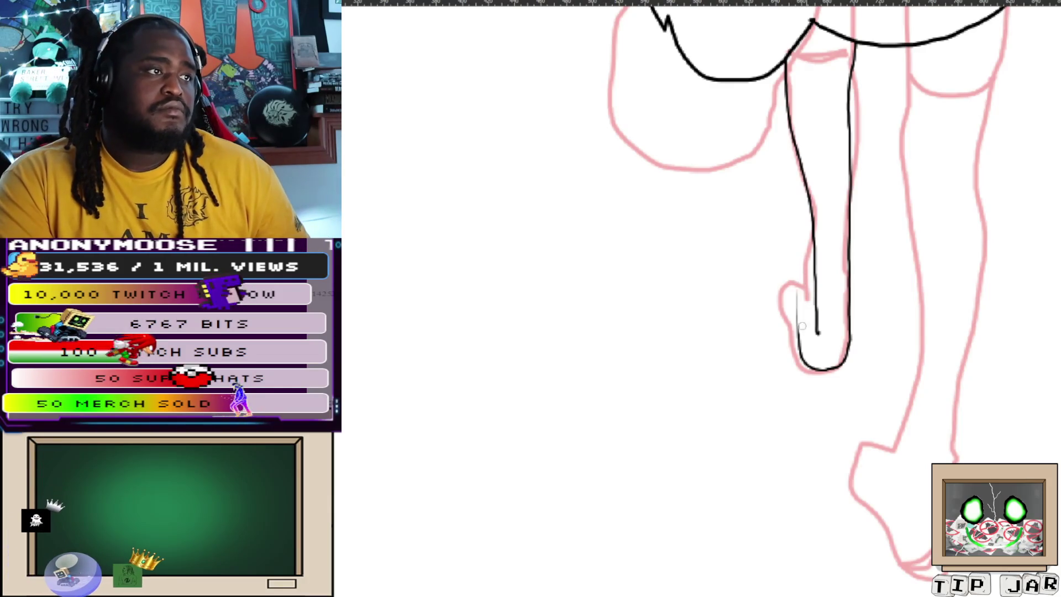
left_click(817, 372)
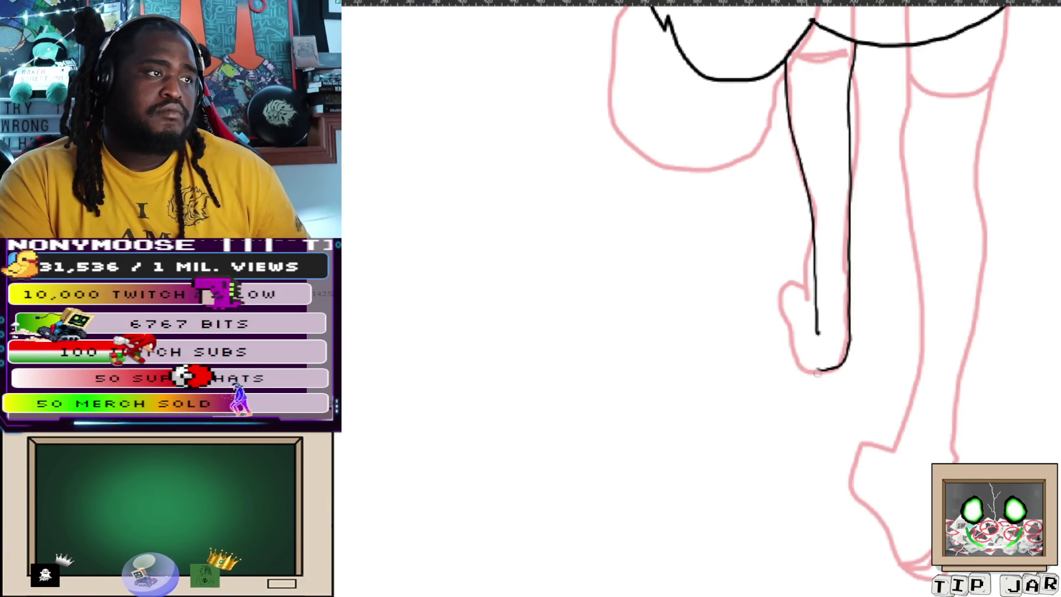
left_click_drag(817, 371, 836, 366)
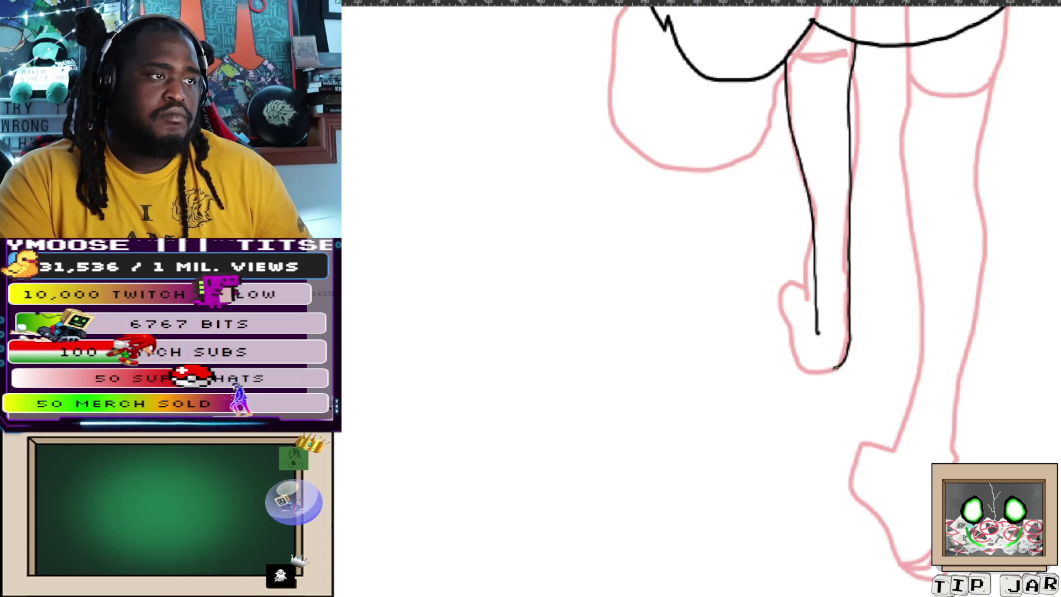
left_click_drag(843, 366, 811, 369)
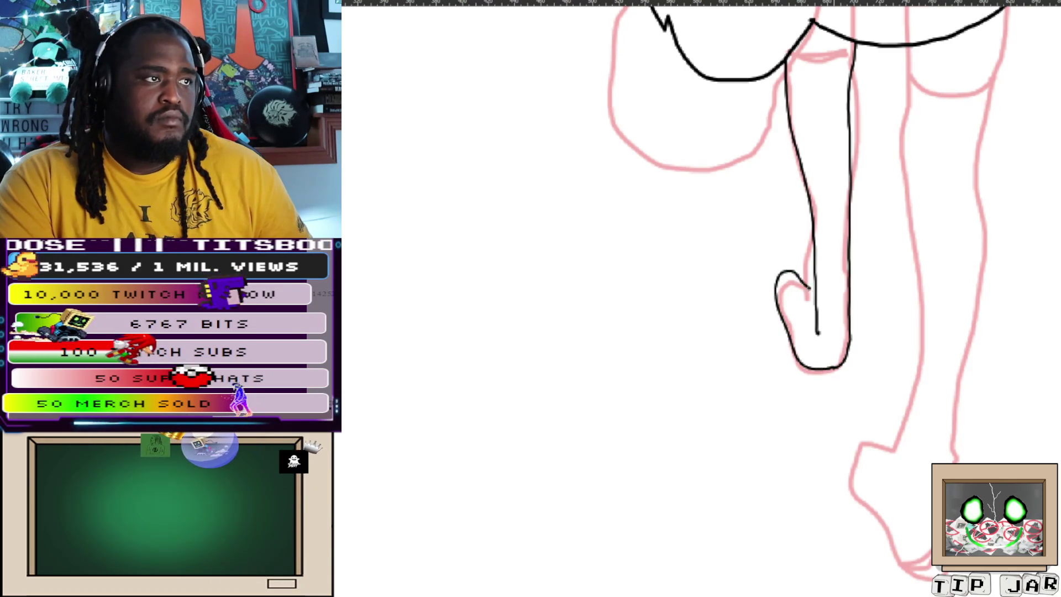
Redraw the toe curve, try a second leg line, and start a fresh stroke below the skirt.
scroll(841, 266, "up", 4)
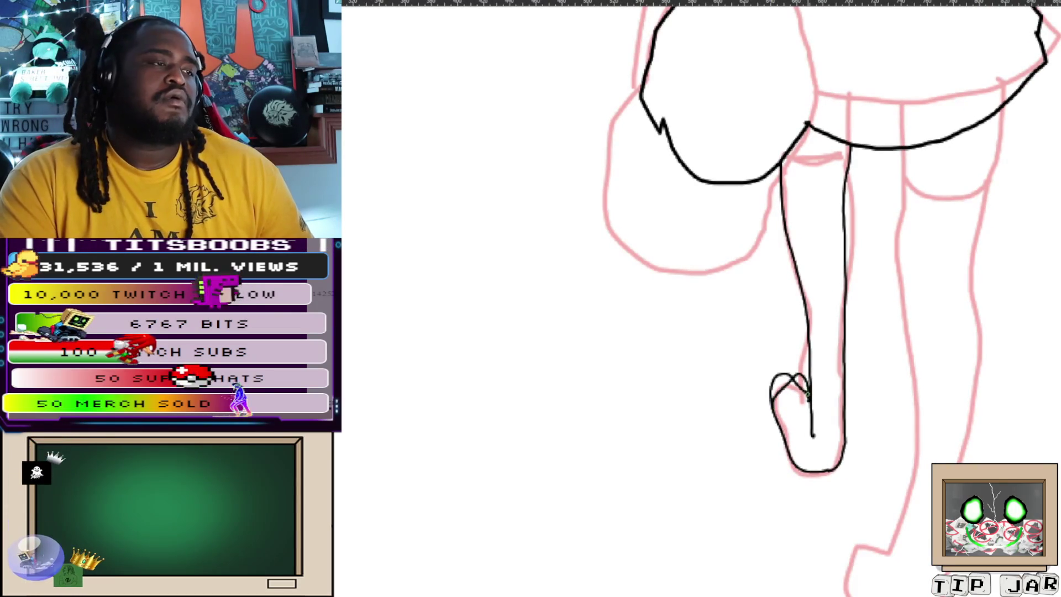
mouse_move(808, 394)
left_mouse_down()
mouse_move(777, 409)
mouse_move(795, 458)
mouse_move(790, 436)
left_mouse_up()
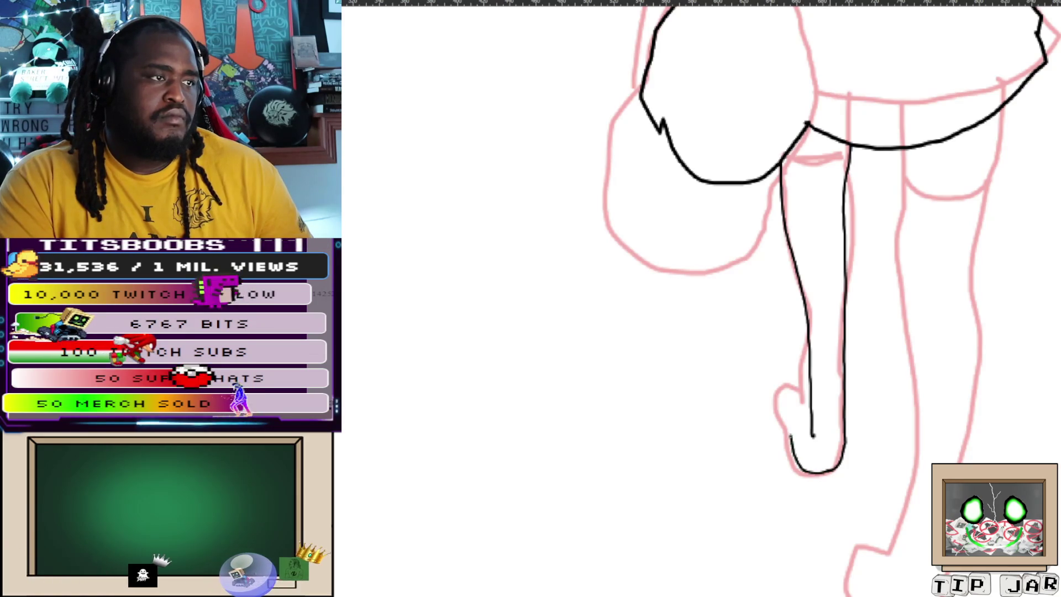
mouse_move(791, 436)
left_mouse_down()
mouse_move(797, 384)
mouse_move(810, 387)
left_mouse_up()
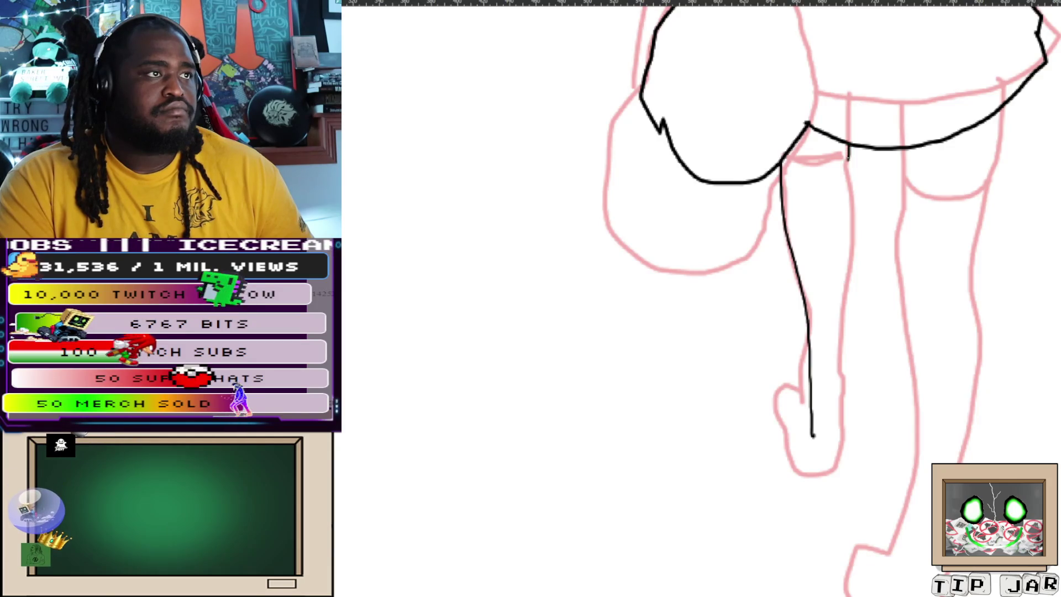
left_click_drag(849, 192, 856, 387)
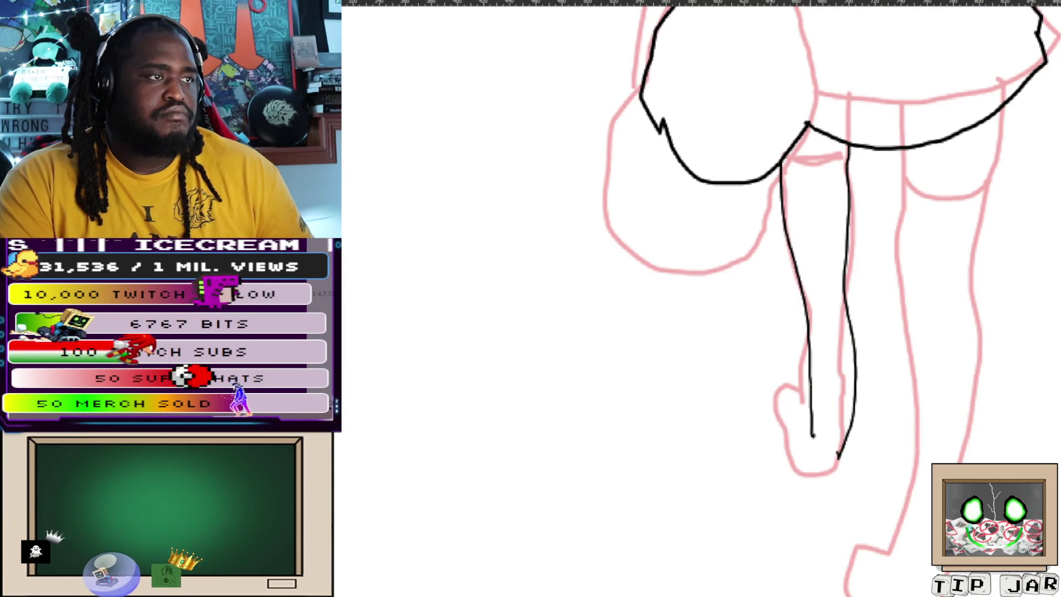
key("ctrl+z")
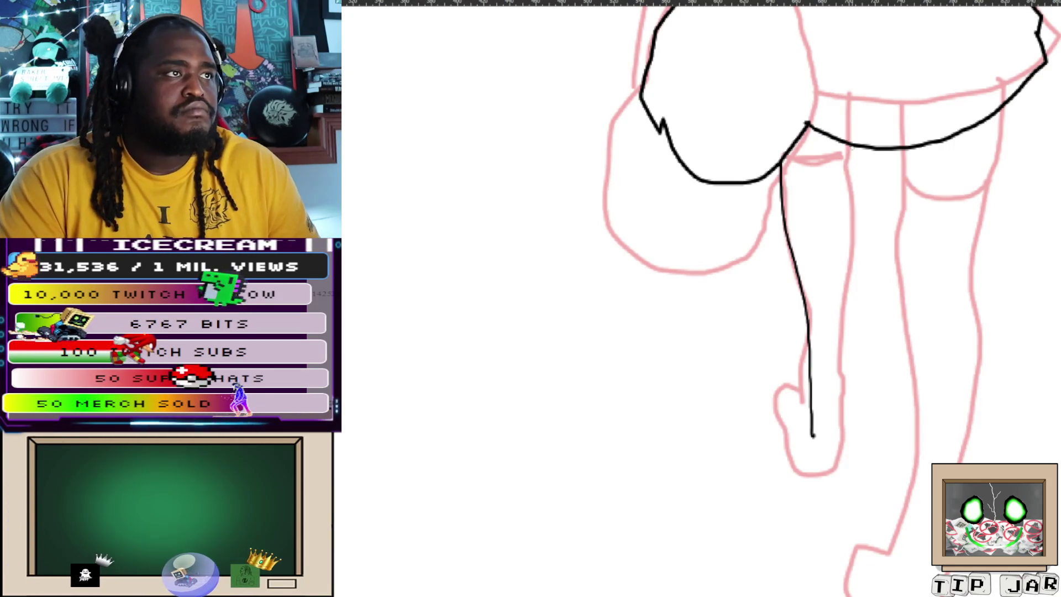
mouse_move(848, 148)
left_mouse_down()
mouse_move(845, 166)
mouse_move(592, 170)
left_mouse_up()
Zoom to the lower leg and erase its old left and right edge lines.
scroll(593, 170, "up", 3)
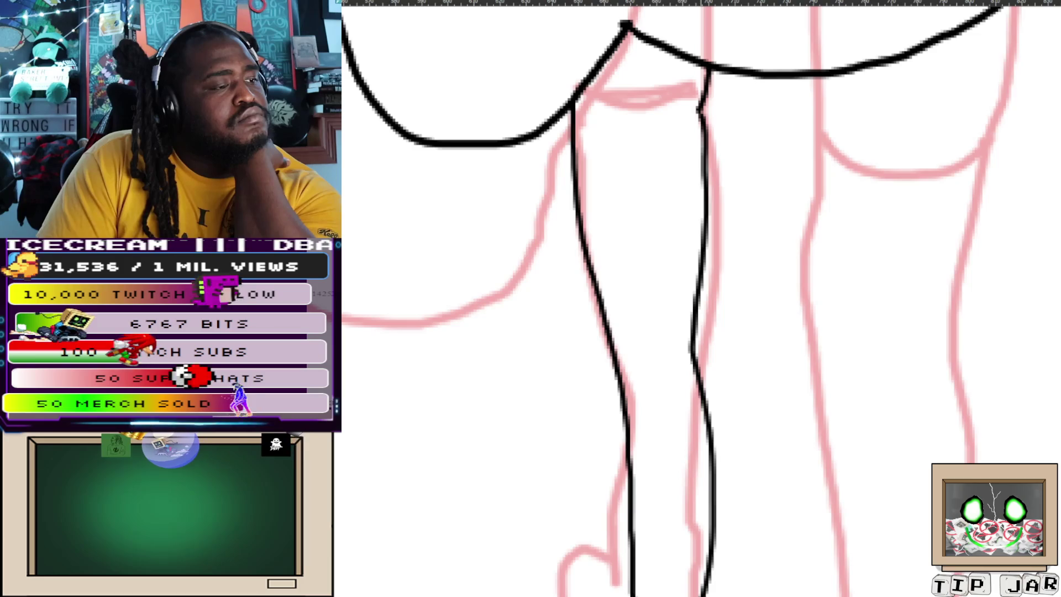
left_click_drag(695, 445, 647, 230)
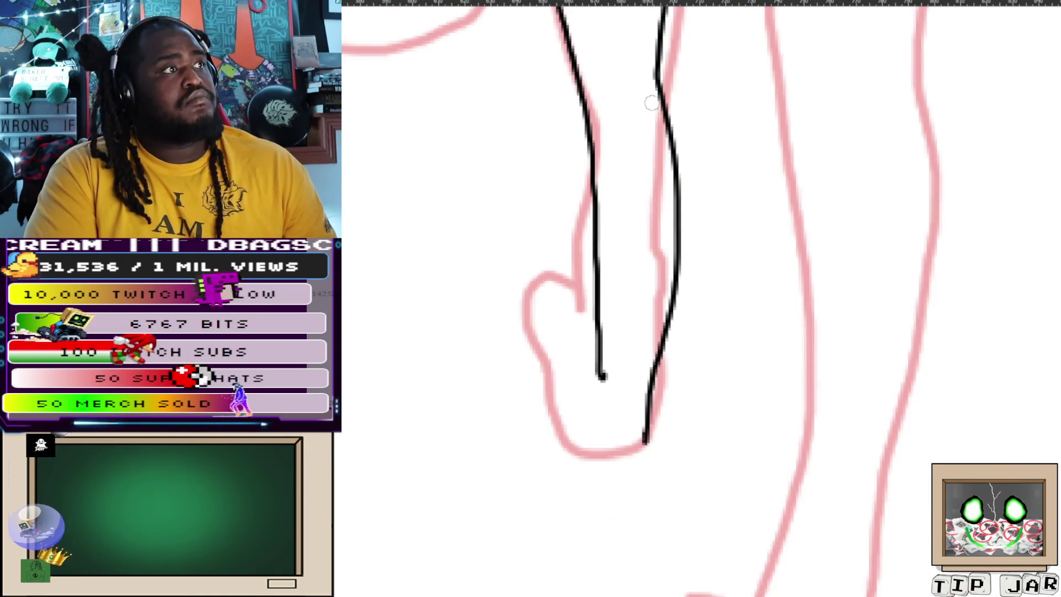
left_click_drag(653, 105, 672, 332)
left_click_drag(647, 443, 656, 362)
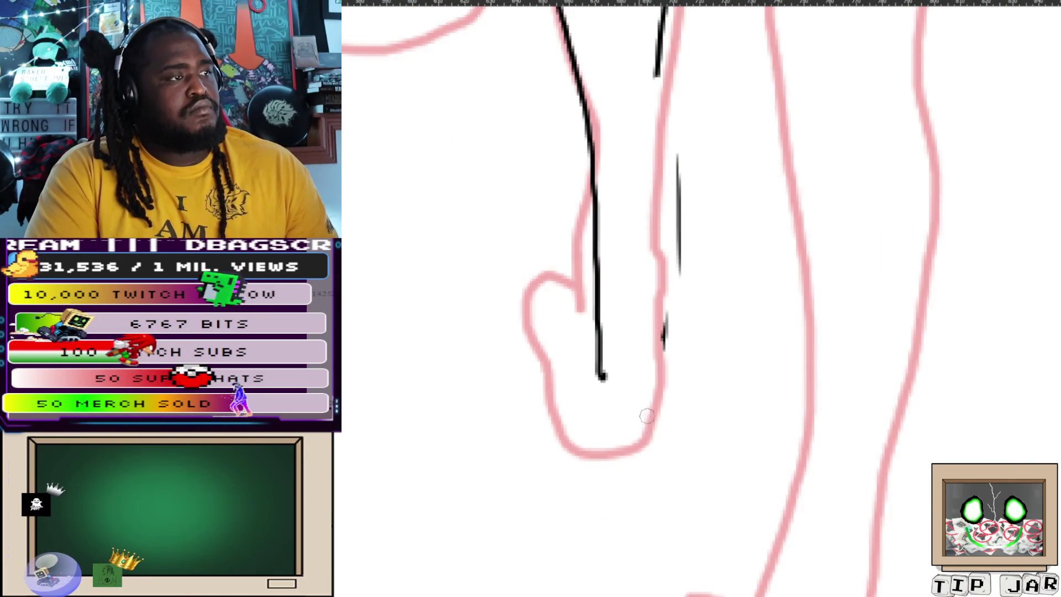
left_click_drag(678, 155, 675, 255)
left_click_drag(585, 108, 611, 405)
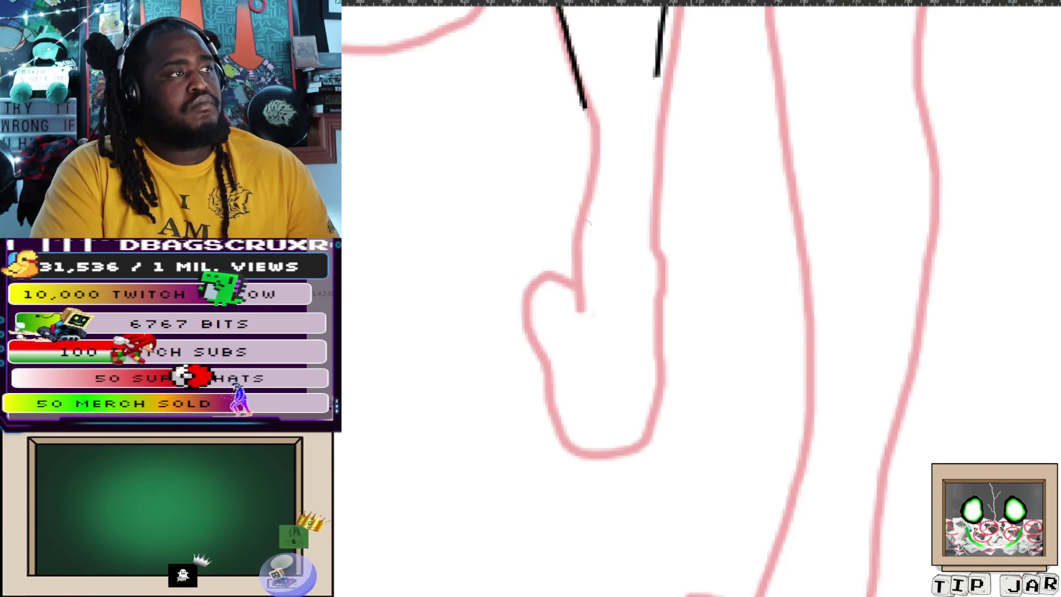
Set a fine brush size, undo the latest leg strokes, and redraw the leg's right edge to the foot.
key("bracketright")
key("bracketright")
key("bracketright")
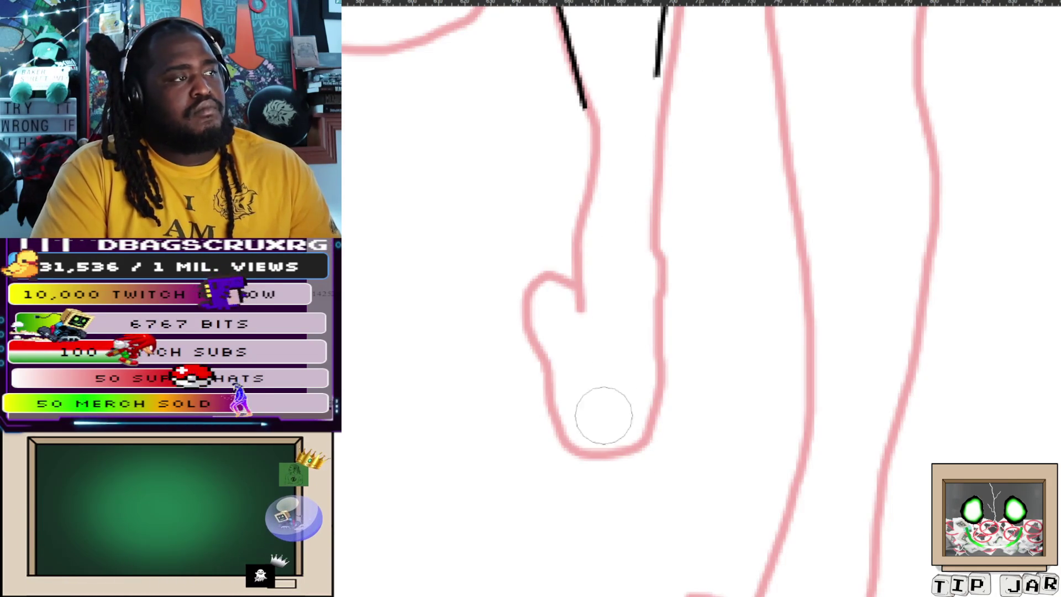
key("bracketleft")
key("bracketleft")
key("bracketleft")
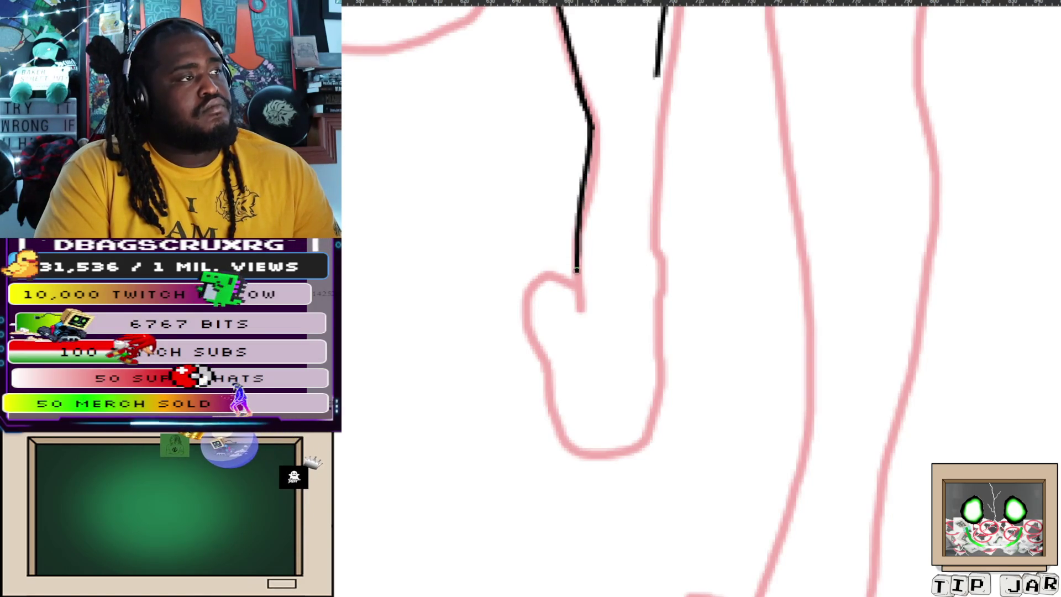
key("ctrl+z")
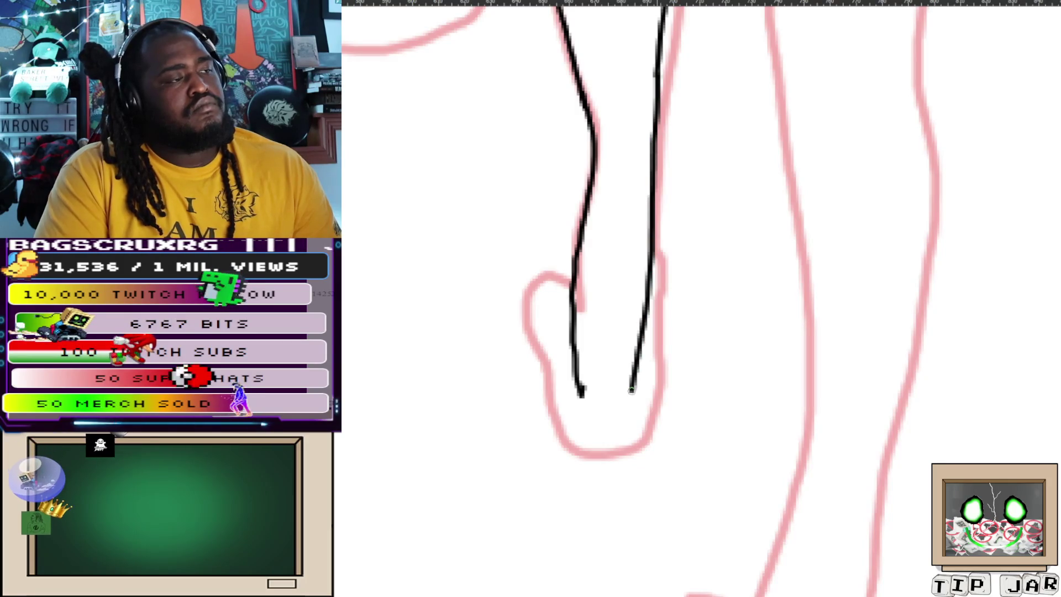
key("ctrl+z")
mouse_move(659, 75)
left_mouse_down()
mouse_move(599, 462)
mouse_move(553, 476)
mouse_move(547, 342)
mouse_move(566, 293)
left_mouse_up()
scroll(565, 289, "down", 5)
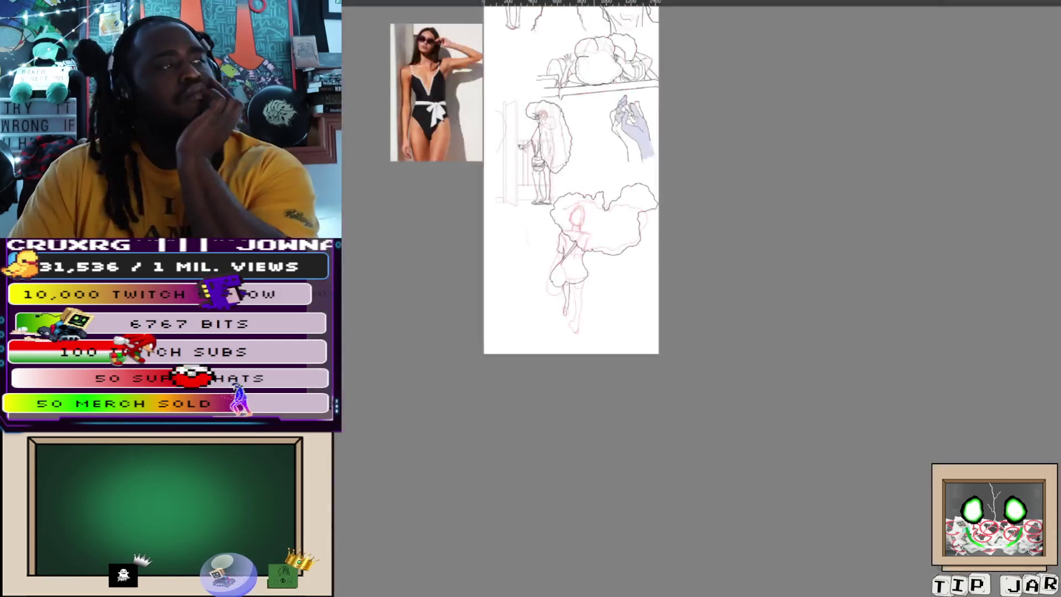
Remove the foot loop and ink the heel and the foot's left side.
scroll(565, 306, "up", 4)
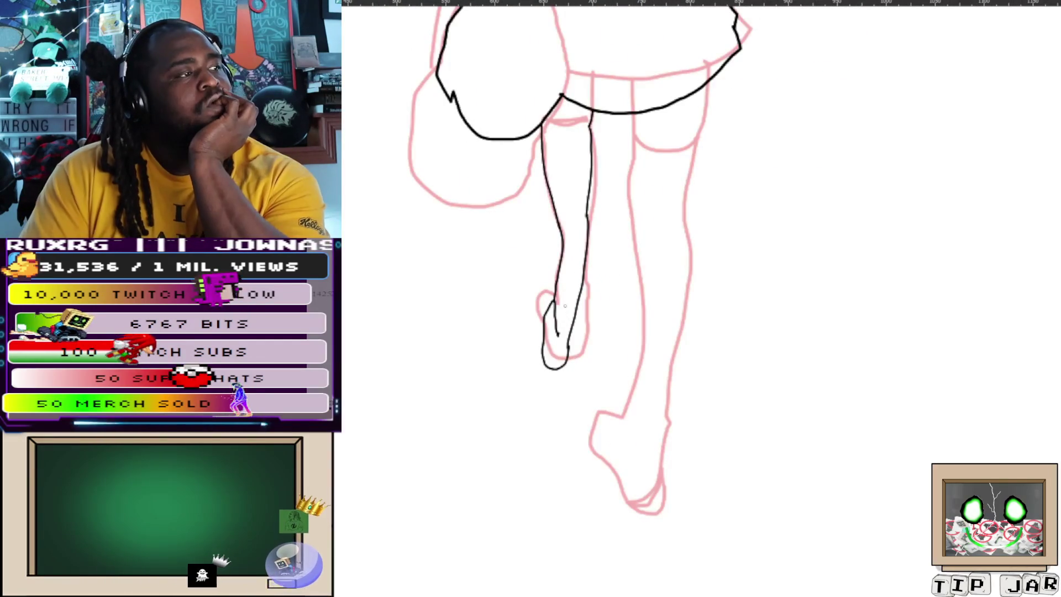
key("ctrl+z")
key("ctrl+z")
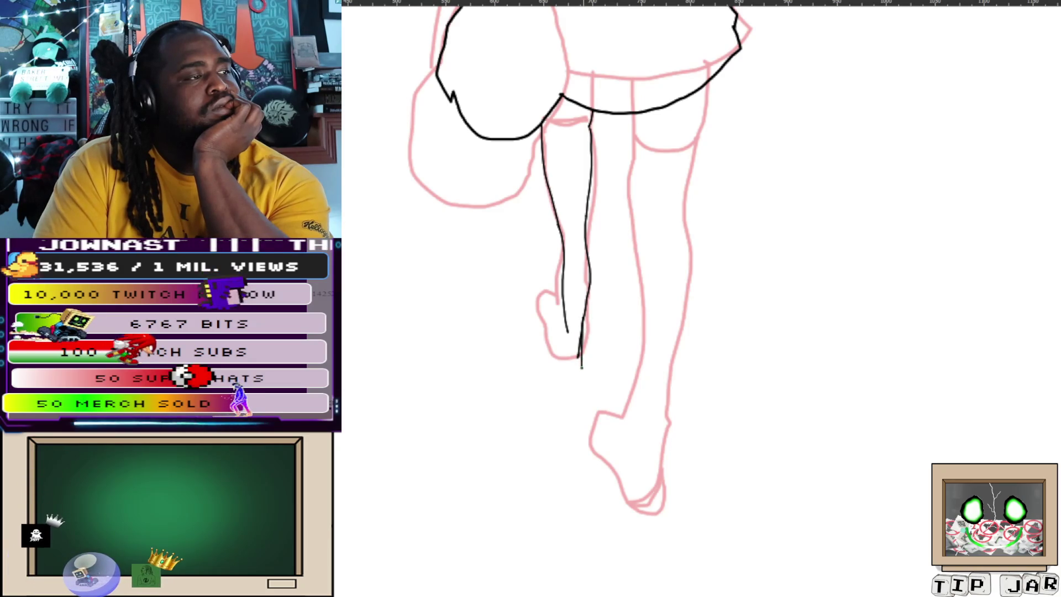
left_click_drag(551, 343, 580, 358)
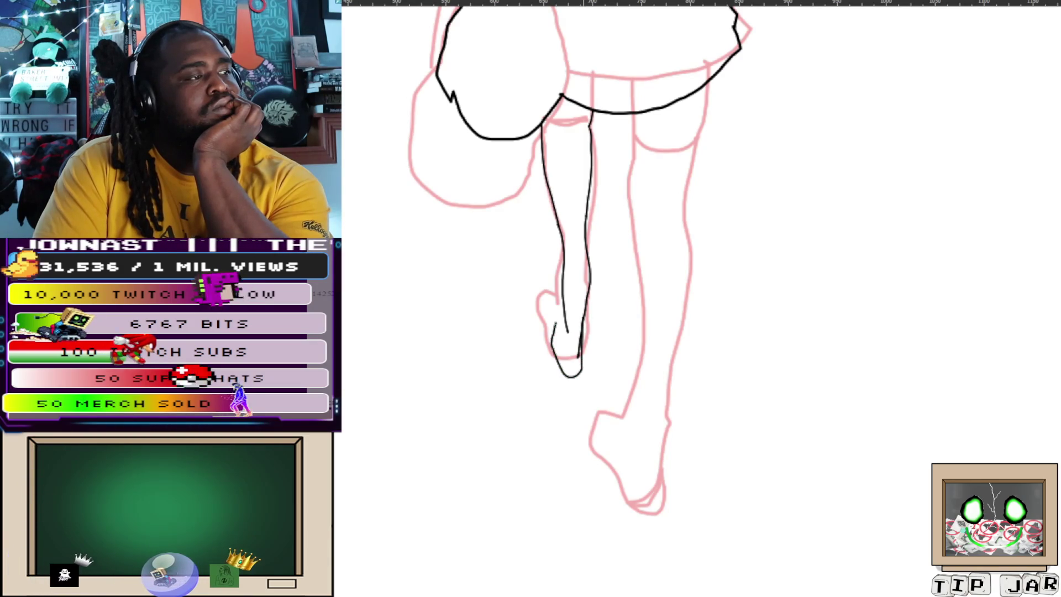
left_click_drag(565, 316, 557, 356)
scroll(553, 283, "down", 3)
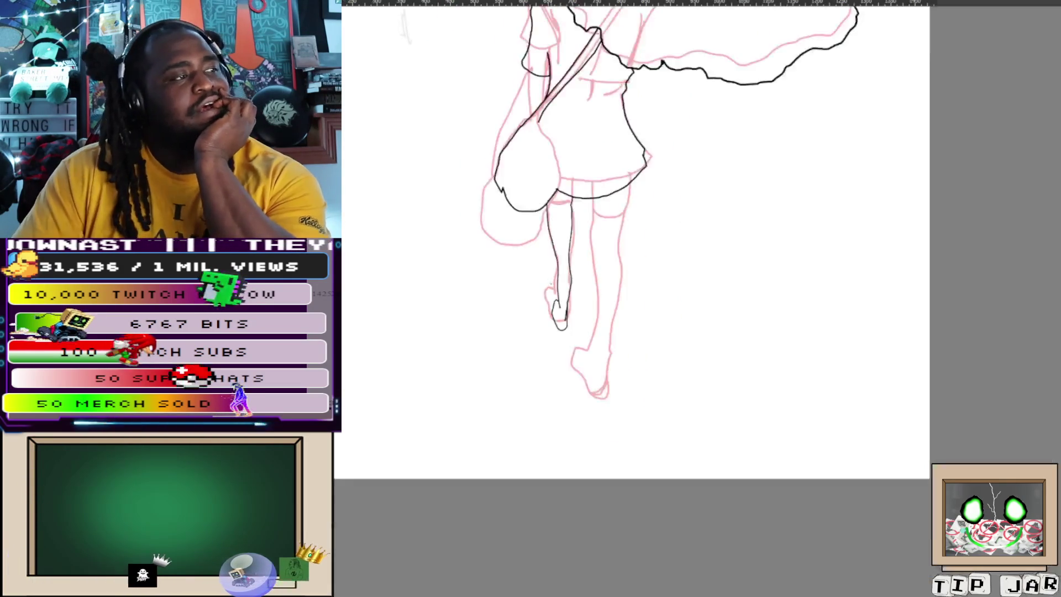
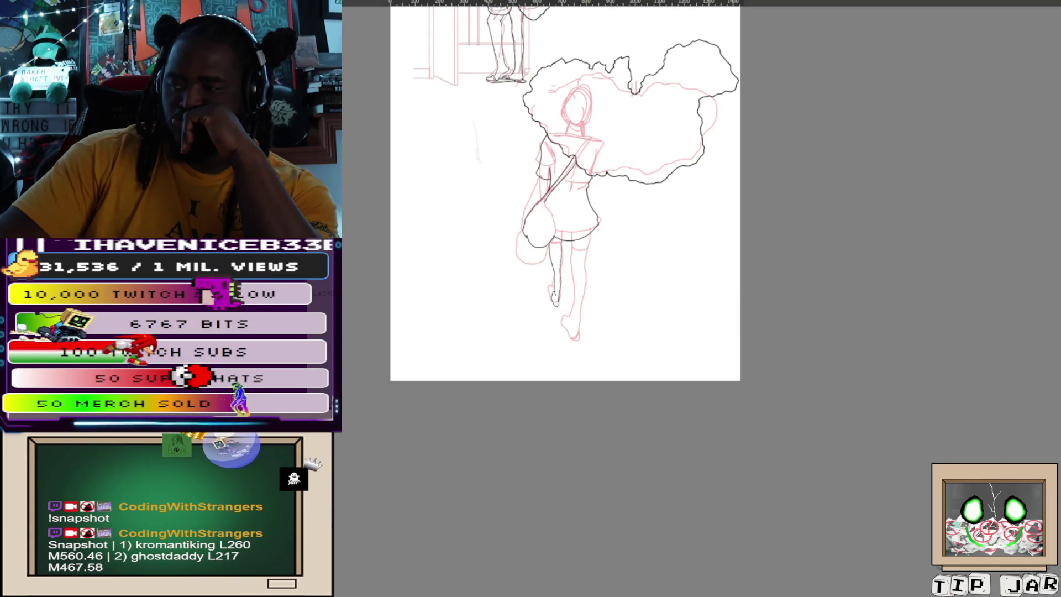
Ink the raised foot's left edge and an inner shoe line, undoing the doubled outline and toe stroke.
scroll(553, 304, "up", 10)
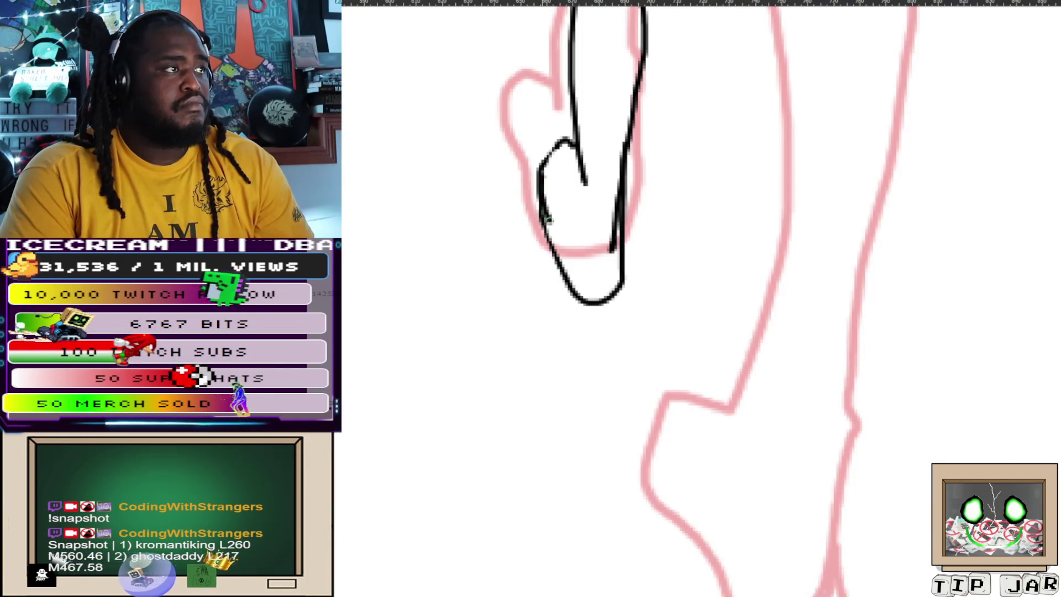
mouse_move(542, 213)
left_mouse_down()
mouse_move(569, 267)
mouse_move(597, 284)
mouse_move(616, 238)
left_mouse_up()
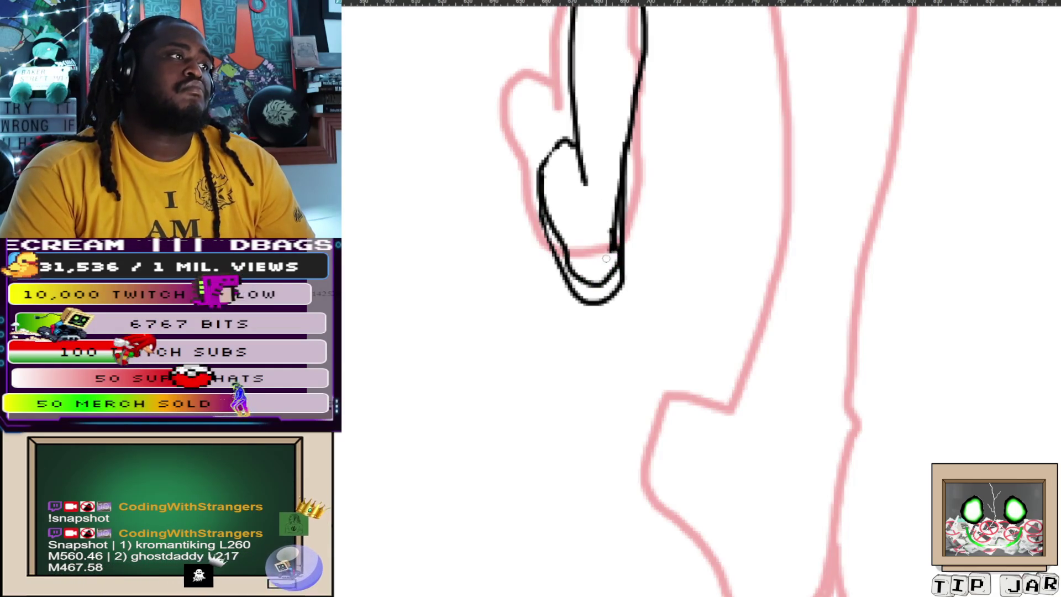
key("ctrl+z")
key("ctrl+z")
mouse_move(544, 191)
left_mouse_down()
mouse_move(586, 279)
mouse_move(614, 273)
left_mouse_up()
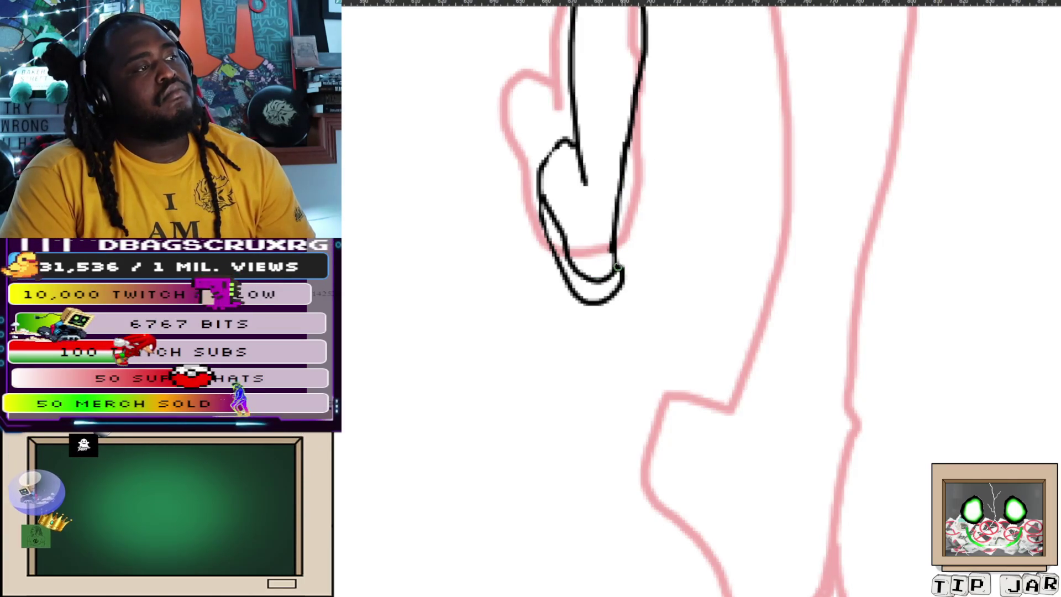
left_click_drag(543, 194, 557, 154)
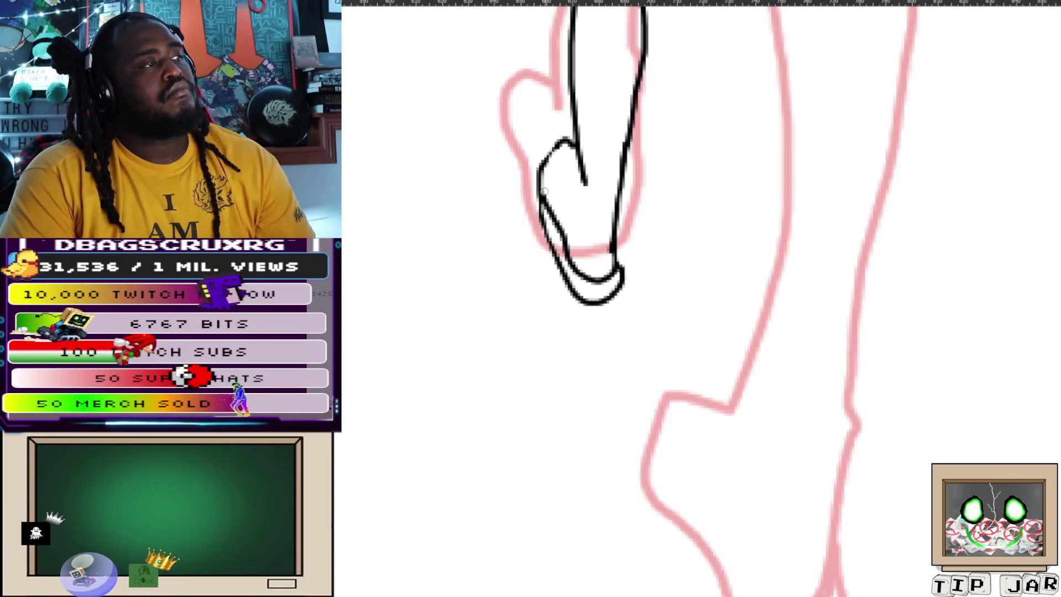
left_click_drag(563, 148, 578, 161)
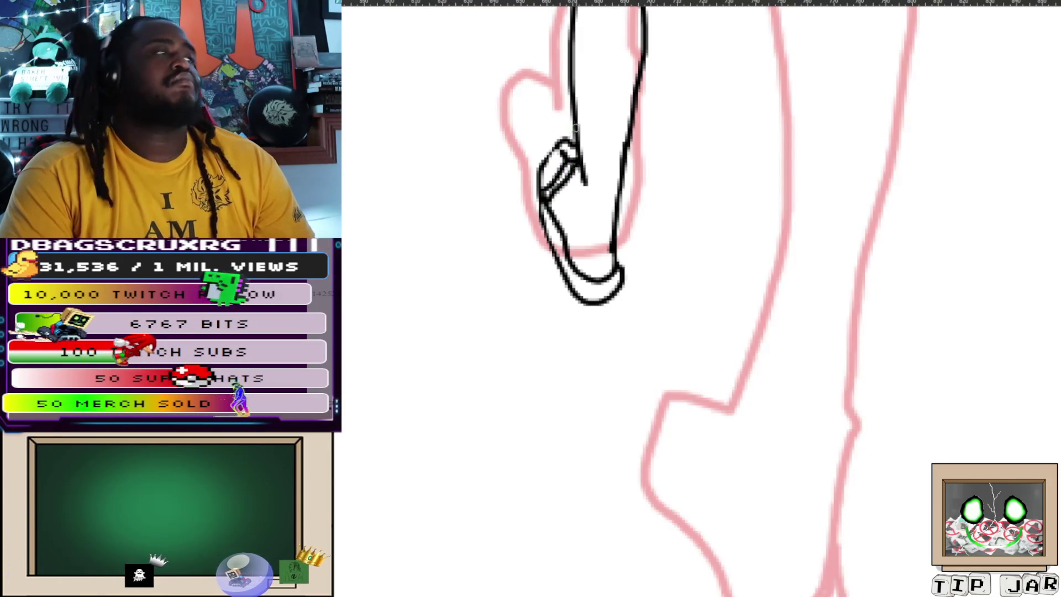
key("ctrl+z")
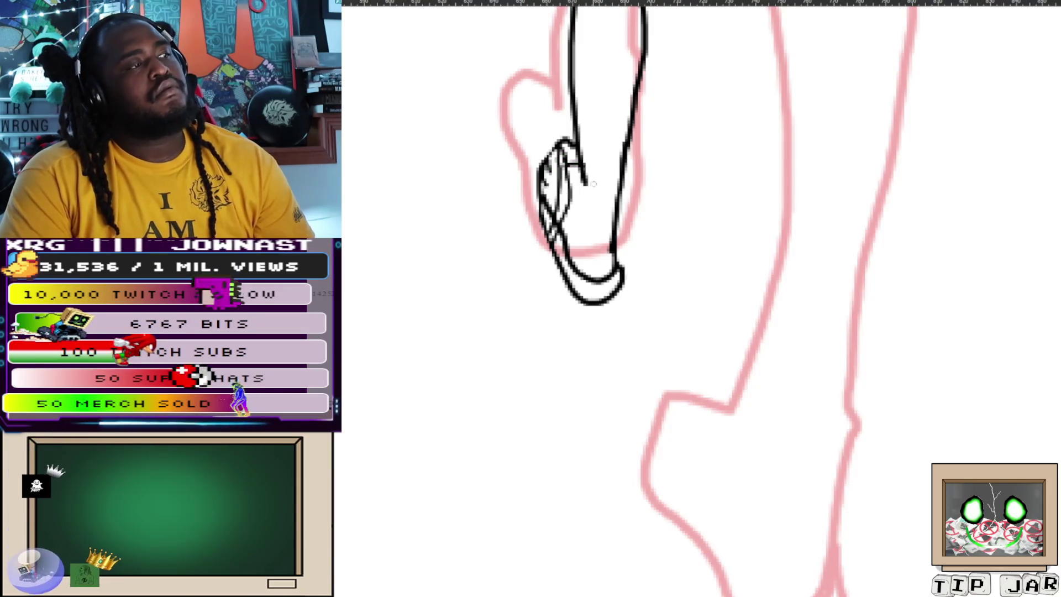
Ink a long line down the standing leg and a short line on its outer edge.
scroll(593, 184, "down", 4)
scroll(592, 184, "down", 2)
scroll(663, 249, "up", 3)
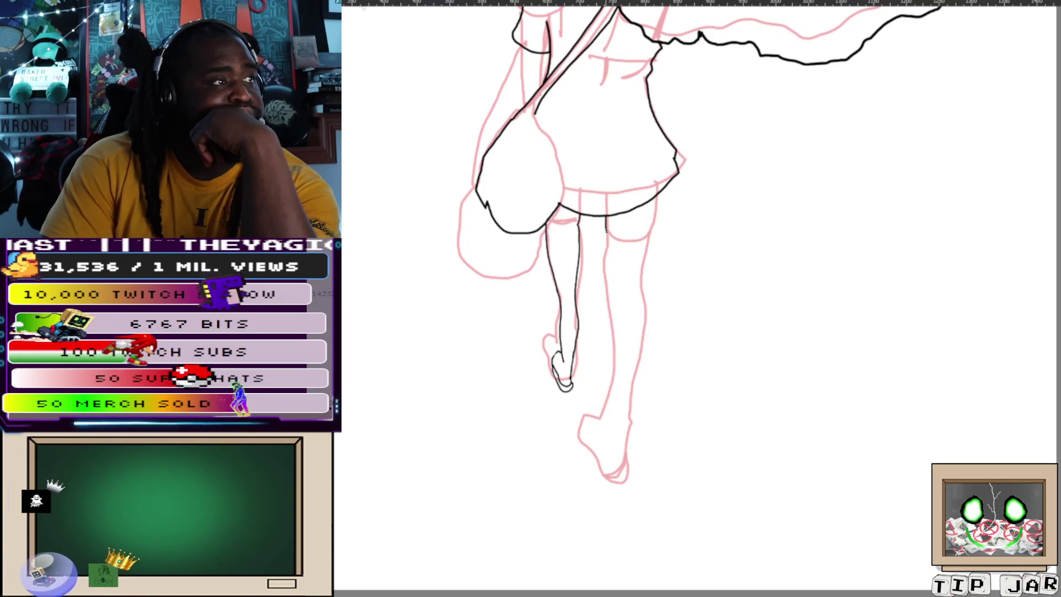
mouse_move(606, 216)
left_mouse_down()
mouse_move(613, 319)
mouse_move(600, 418)
left_mouse_up()
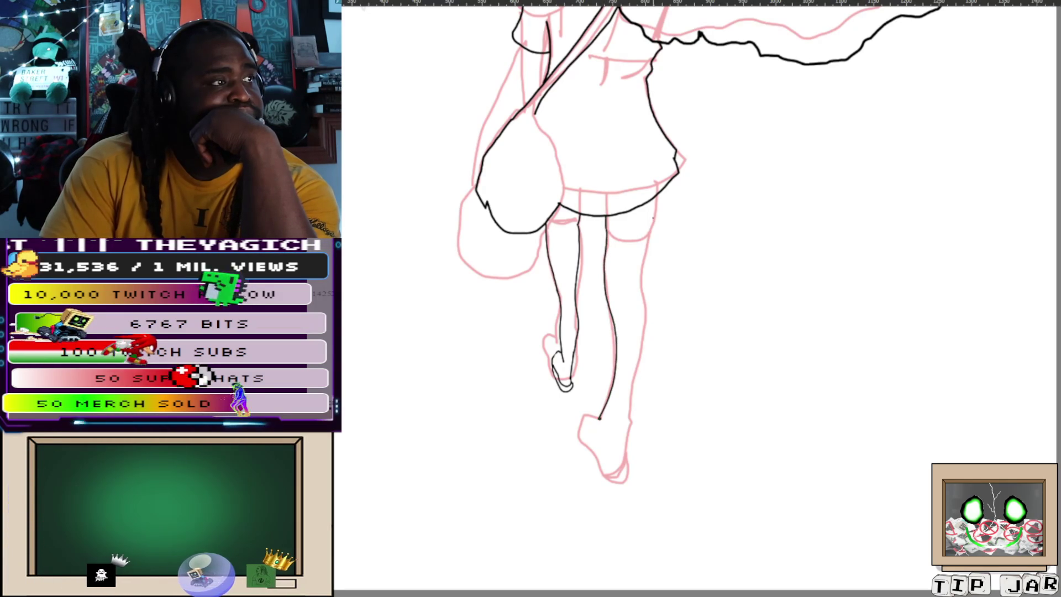
left_click_drag(657, 198, 647, 247)
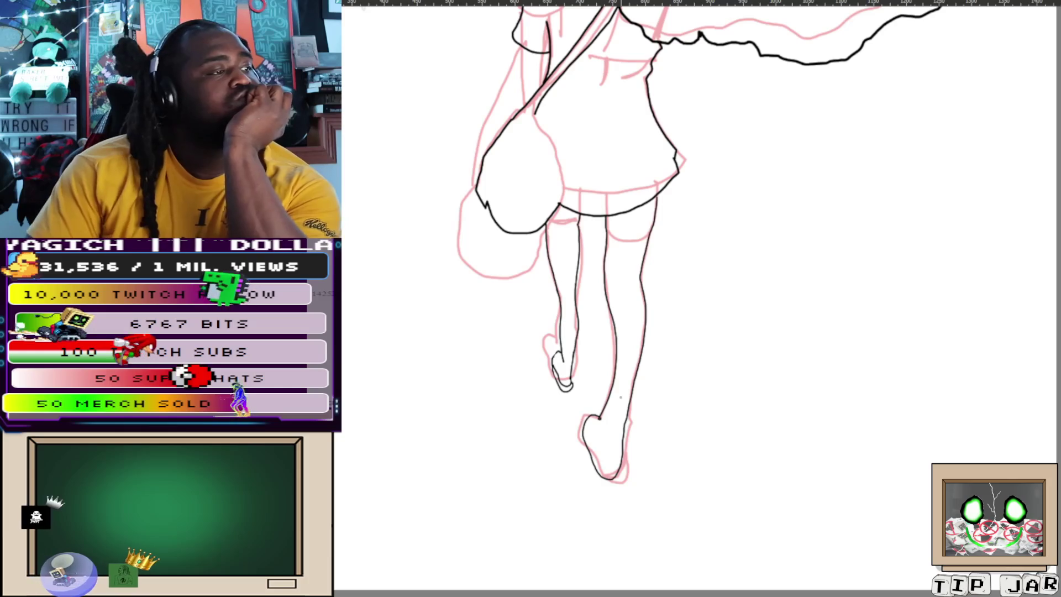
Ink short heel detail strokes on the standing foot, undoing two bad lines along the heel's right side.
scroll(576, 436, "up", 5)
scroll(576, 436, "up", 2)
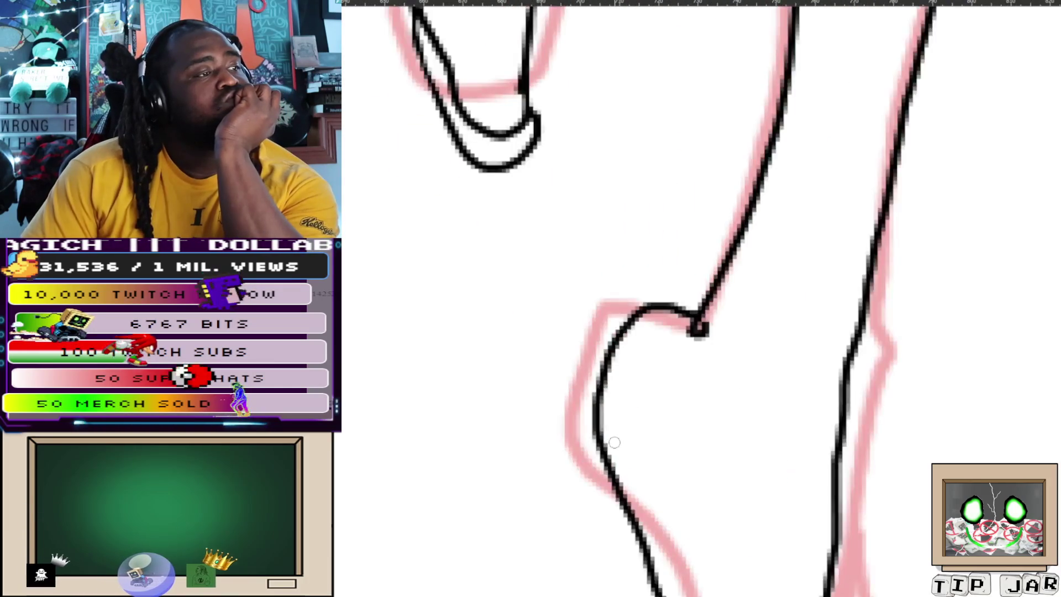
scroll(503, 484, "down", 2)
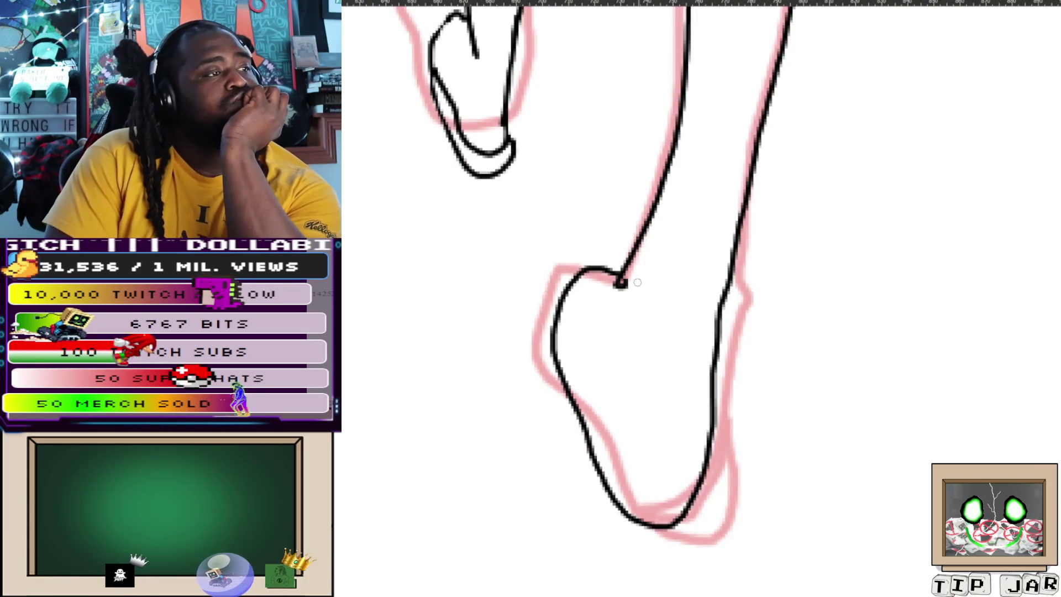
left_click_drag(619, 283, 610, 378)
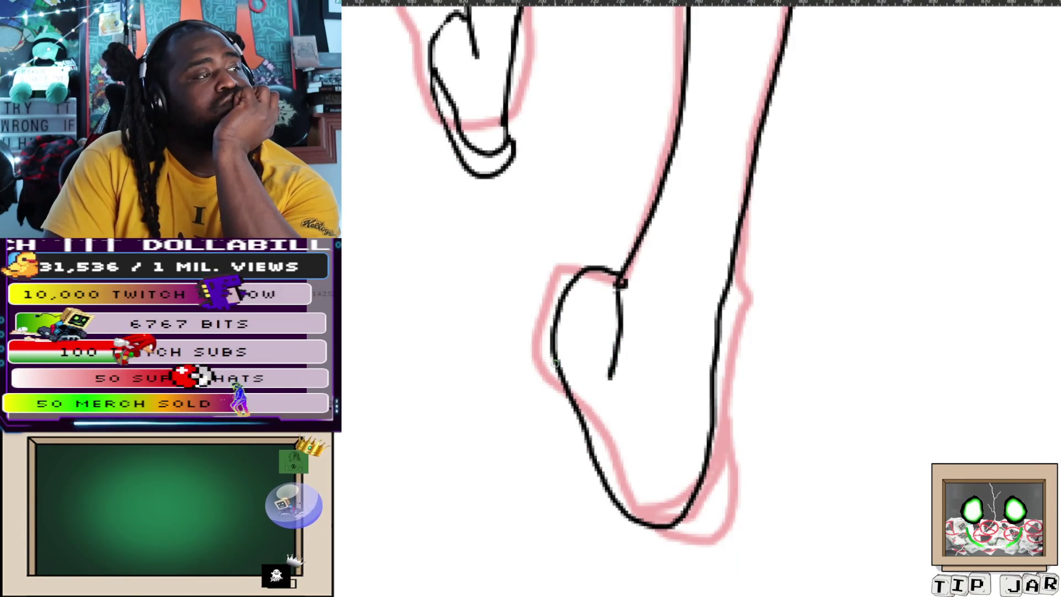
left_click_drag(555, 372, 534, 297)
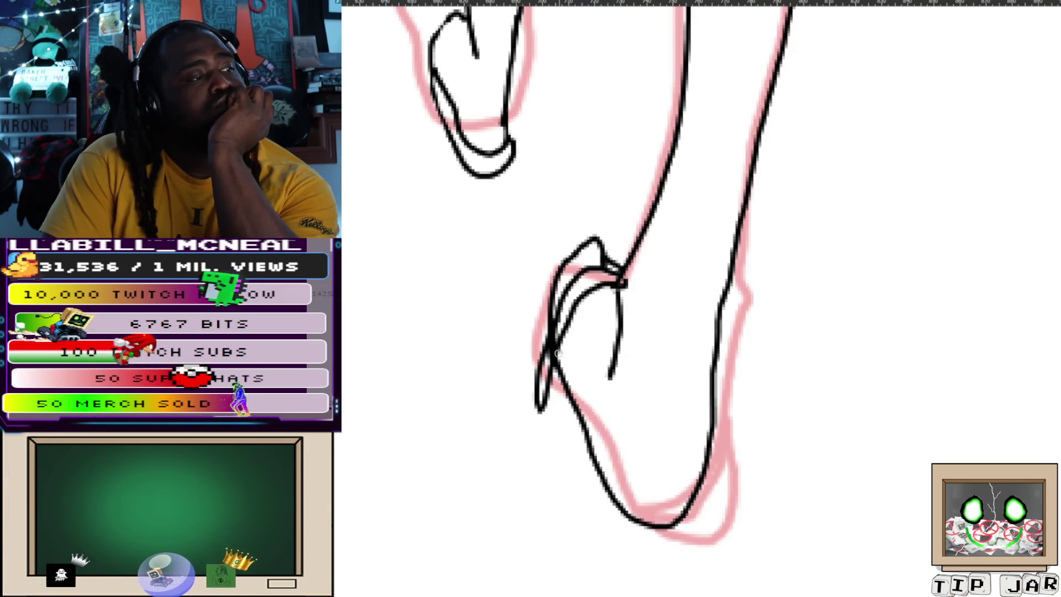
left_click_drag(574, 398, 599, 476)
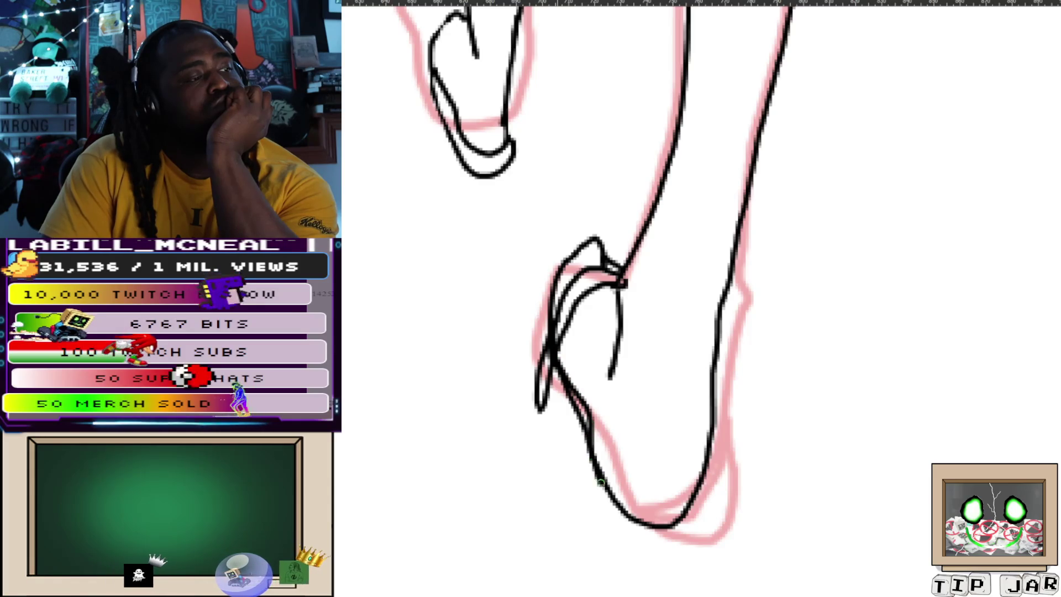
left_click_drag(708, 442, 693, 376)
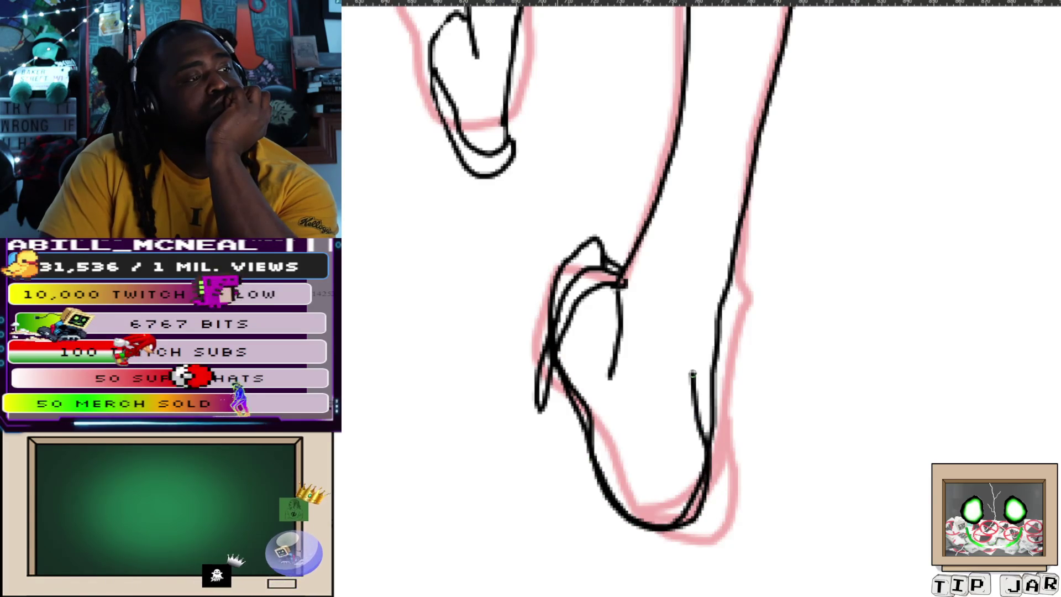
key("ctrl+z")
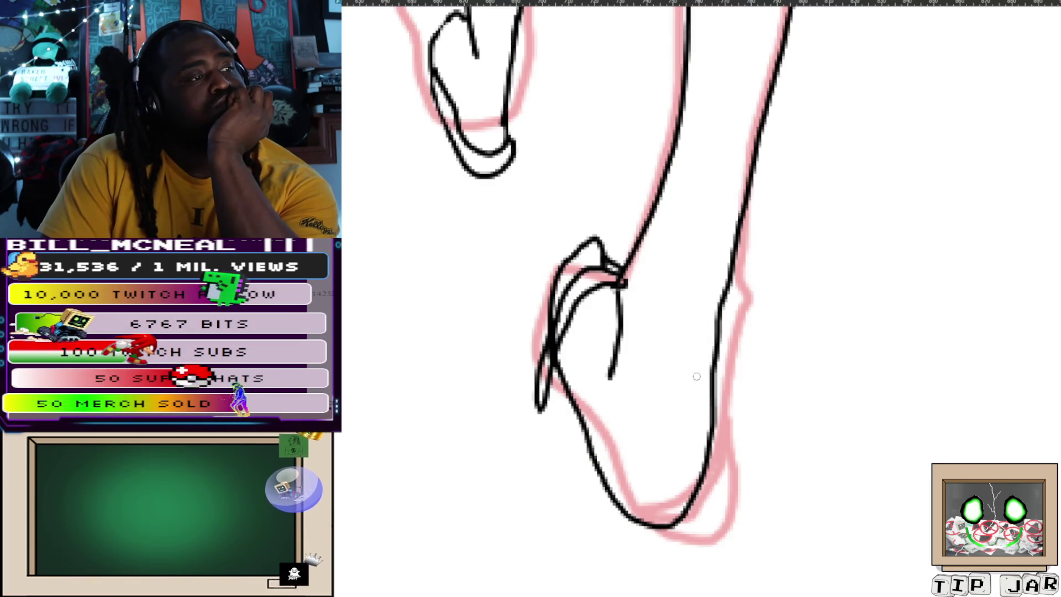
left_click_drag(674, 465, 702, 283)
key("ctrl+z")
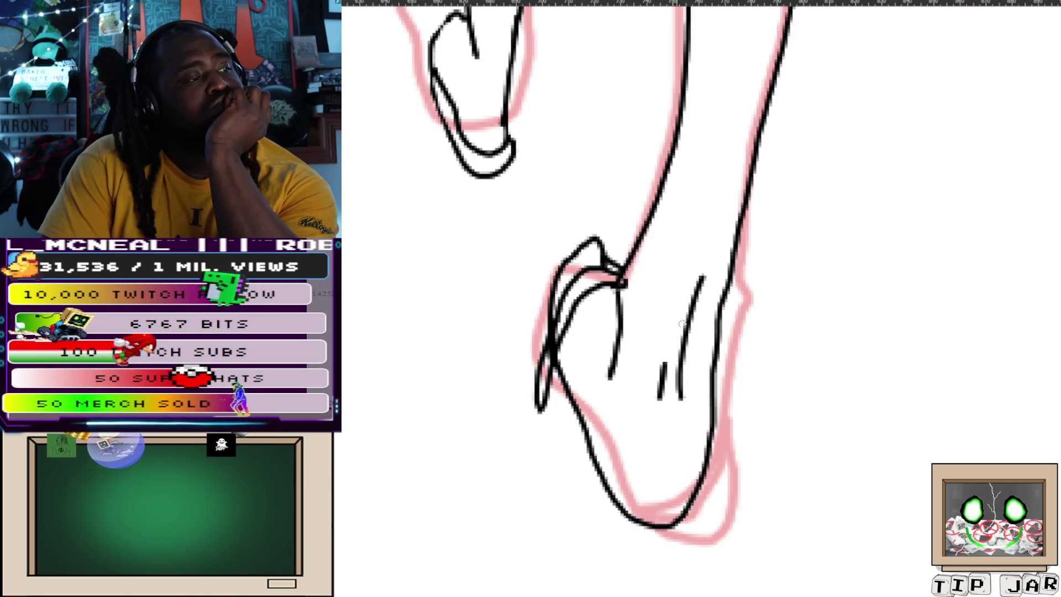
Zoom out to both legs and ink a large curved outline left of the heel.
key("ctrl+minus")
key("ctrl+minus")
key("ctrl+minus")
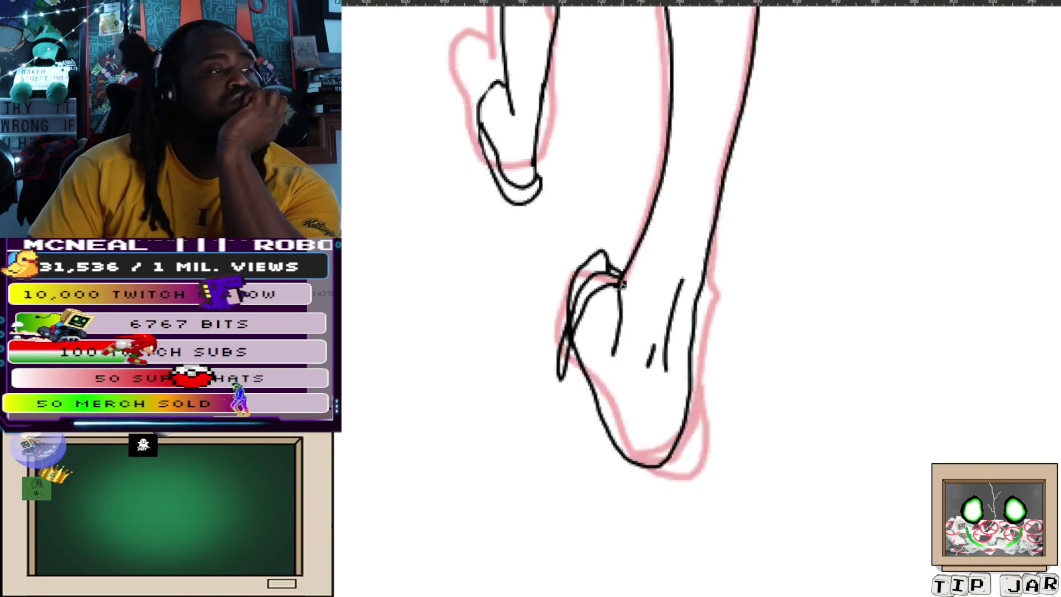
scroll(642, 313, "up", 3)
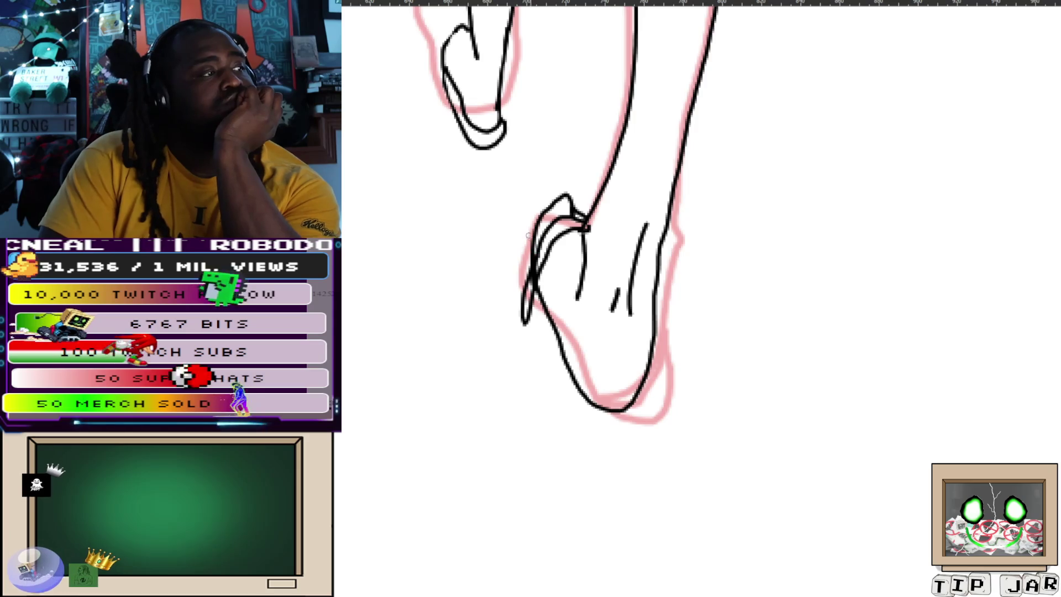
mouse_move(544, 211)
left_mouse_down()
mouse_move(513, 241)
mouse_move(507, 365)
mouse_move(560, 467)
mouse_move(653, 437)
mouse_move(632, 409)
left_mouse_up()
scroll(608, 249, "down", 5)
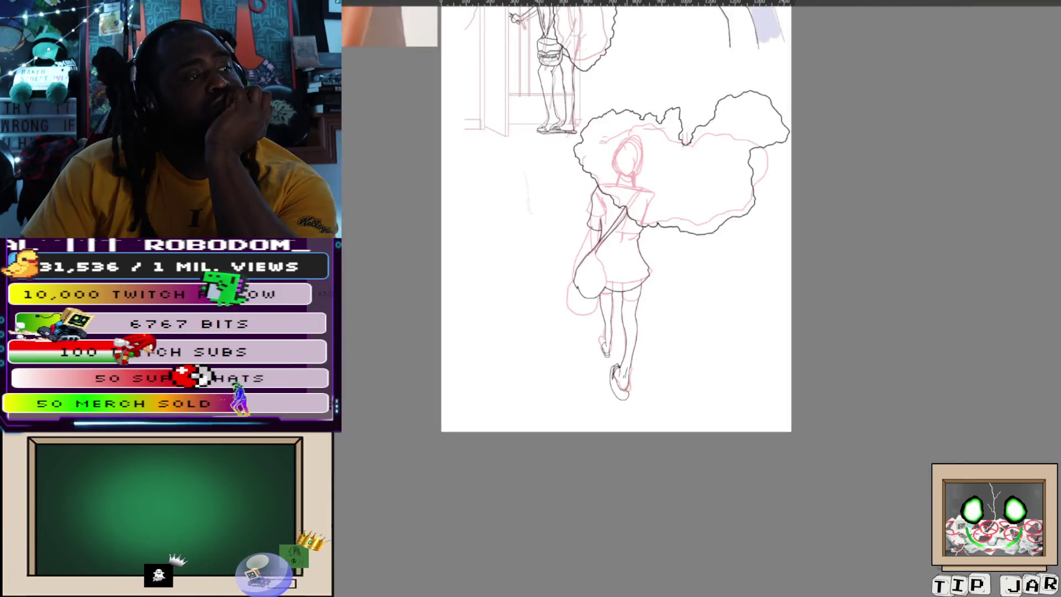
Undo the loop stroke around the lower foot and look over the inked figure.
scroll(608, 359, "up", 8)
key("ctrl+z")
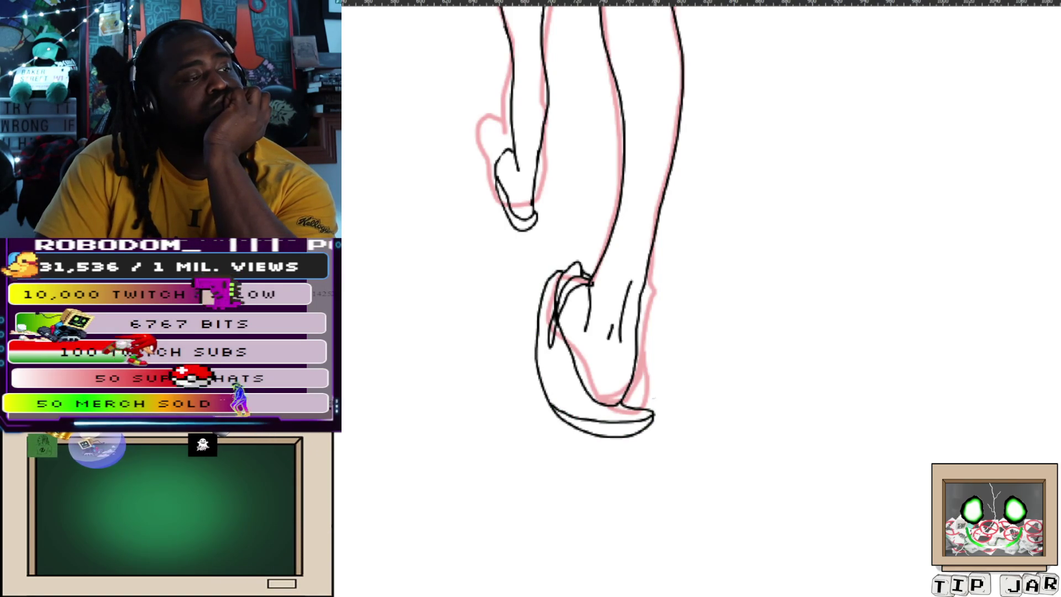
scroll(658, 374, "down", 5)
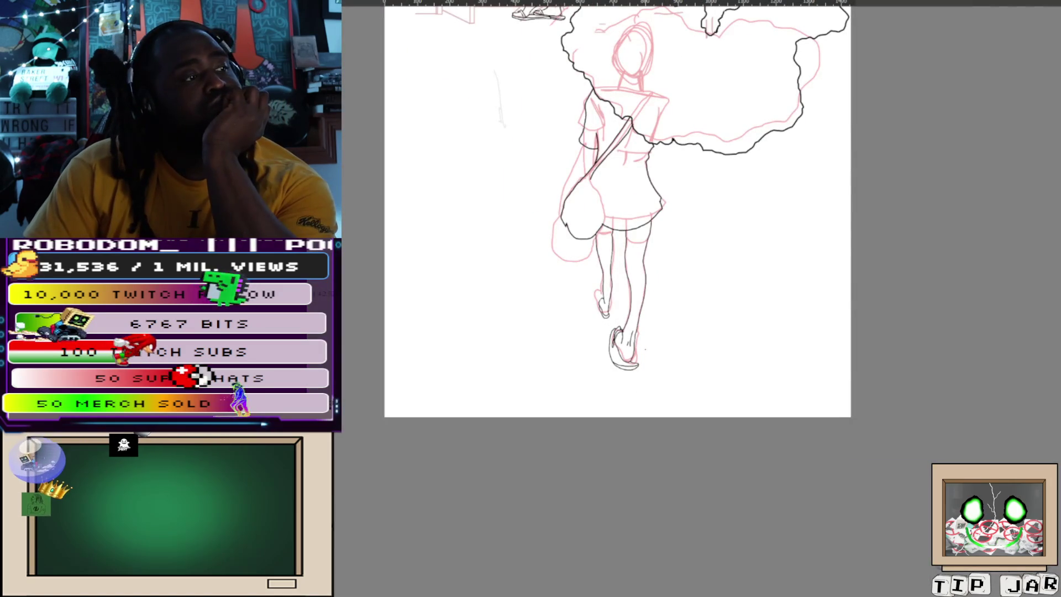
scroll(661, 260, "down", 2)
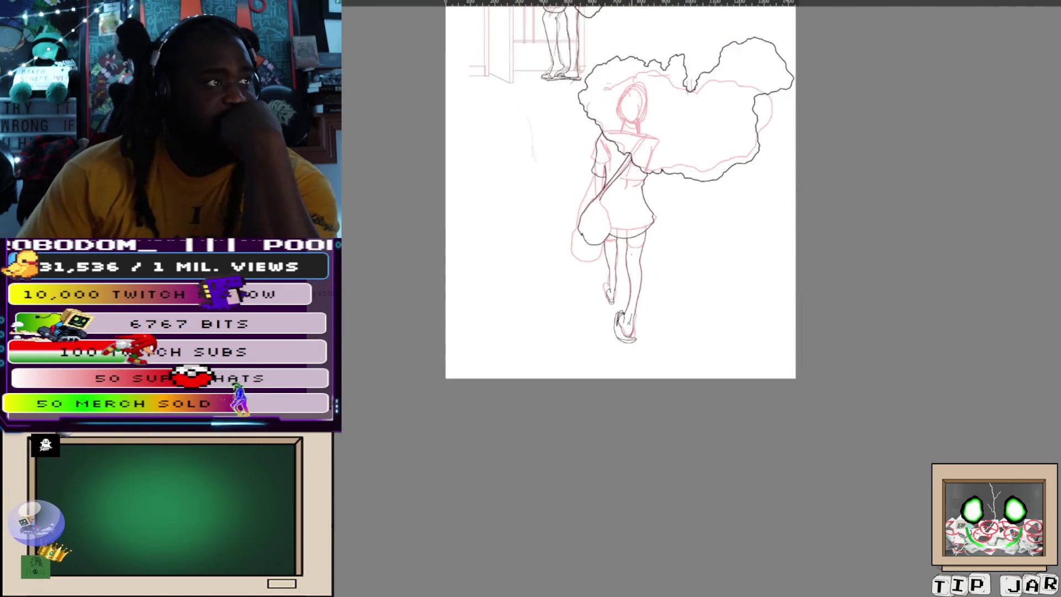
scroll(660, 260, "up", 2)
scroll(661, 260, "down", 2)
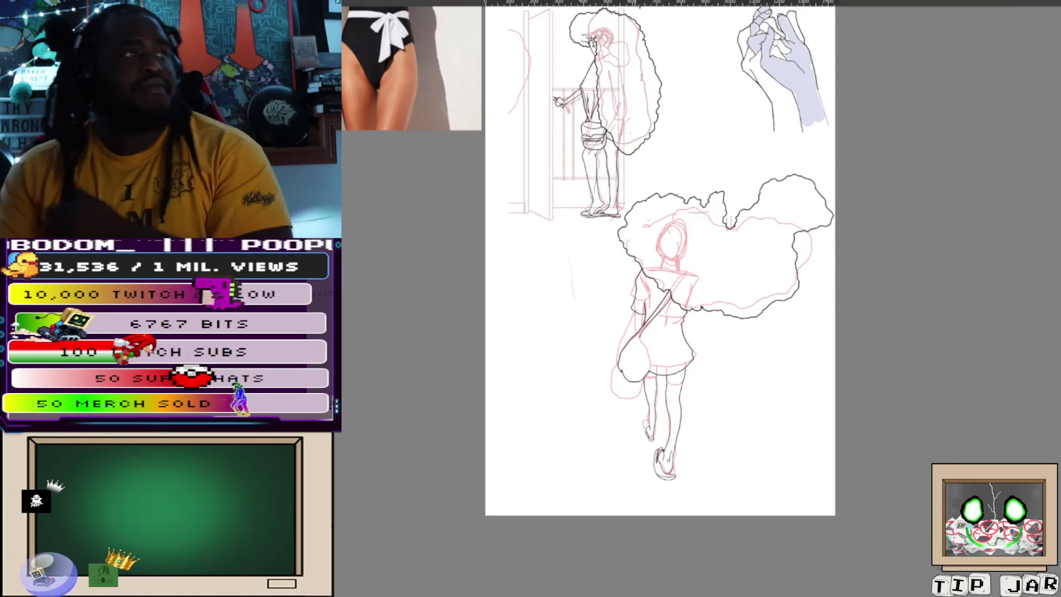
scroll(643, 313, "down", 2)
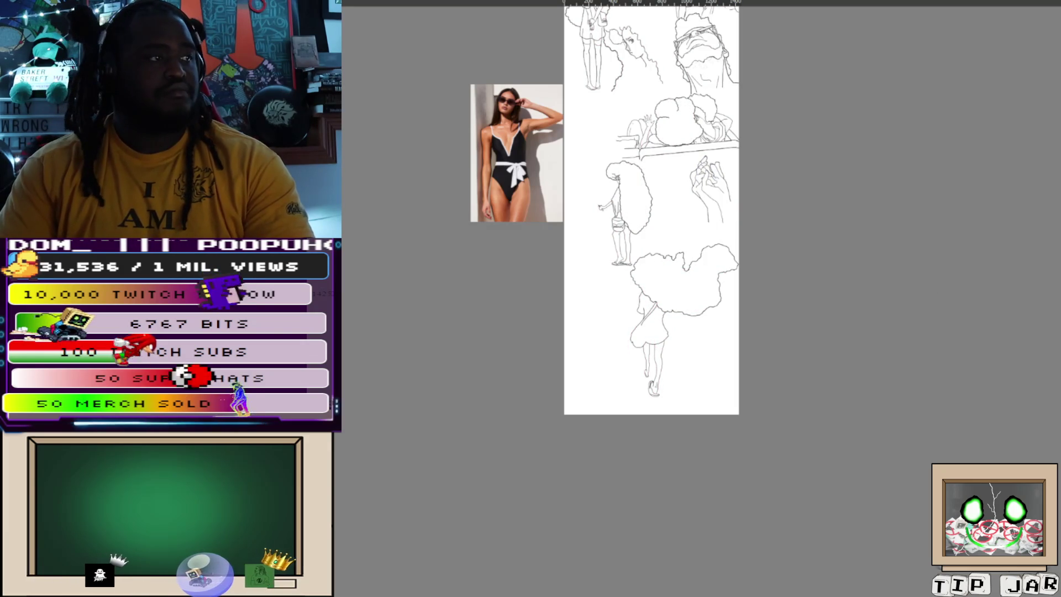
Restore the red sketch lines, blue hand and red doorway sketch, then switch to the butterfly page.
key("ctrl+z")
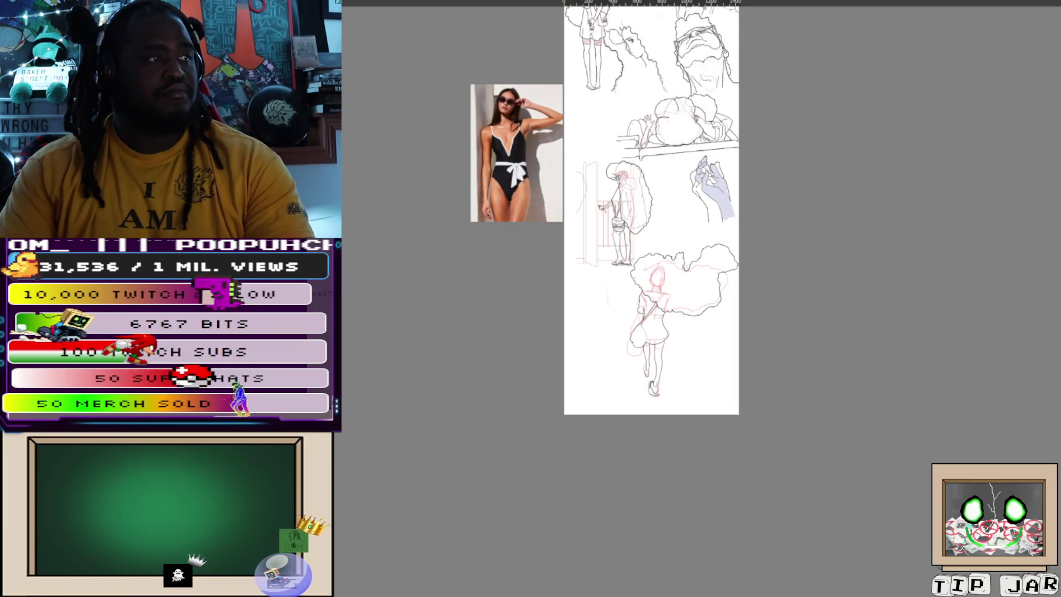
key("ctrl+z")
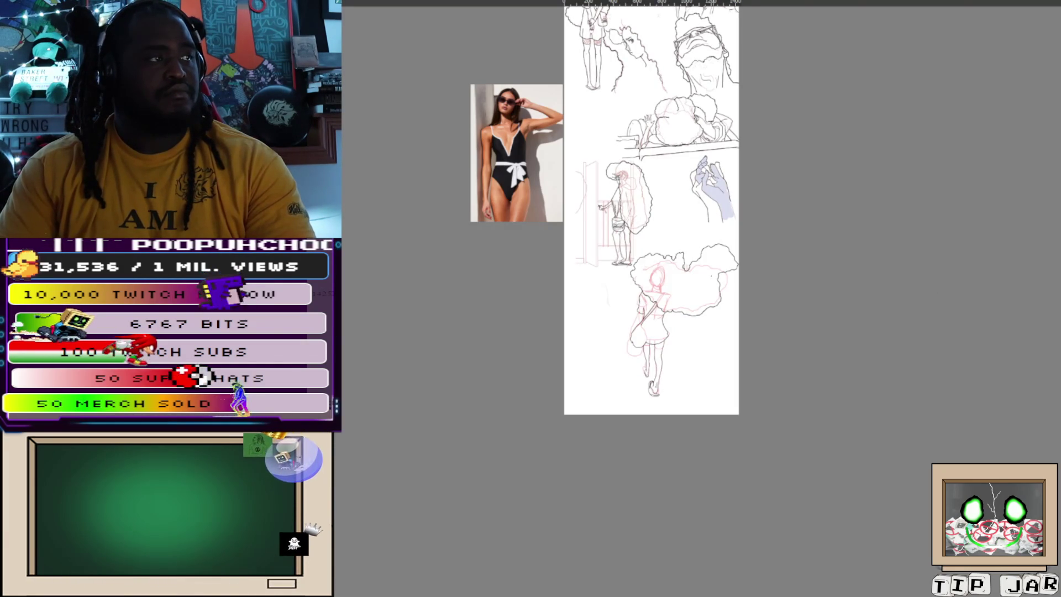
scroll(665, 243, "up", 5)
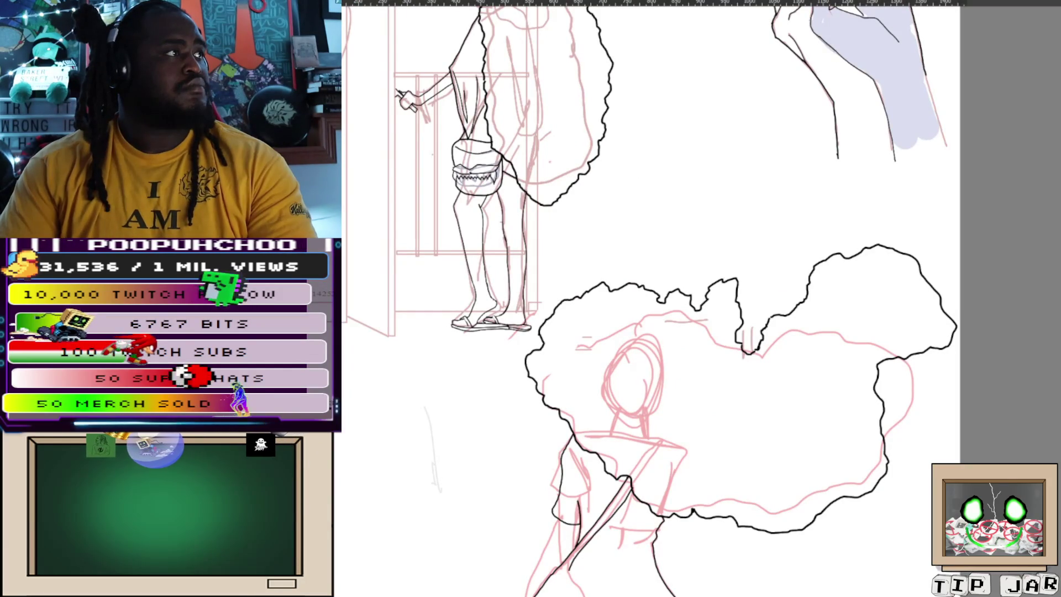
key("ctrl+Tab")
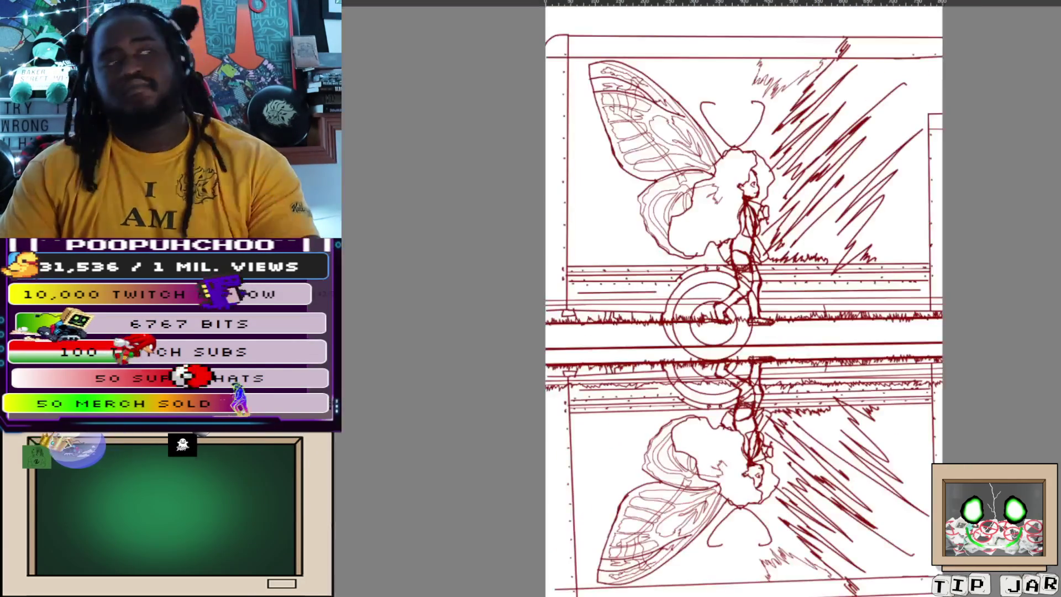
scroll(634, 172, "down", 3)
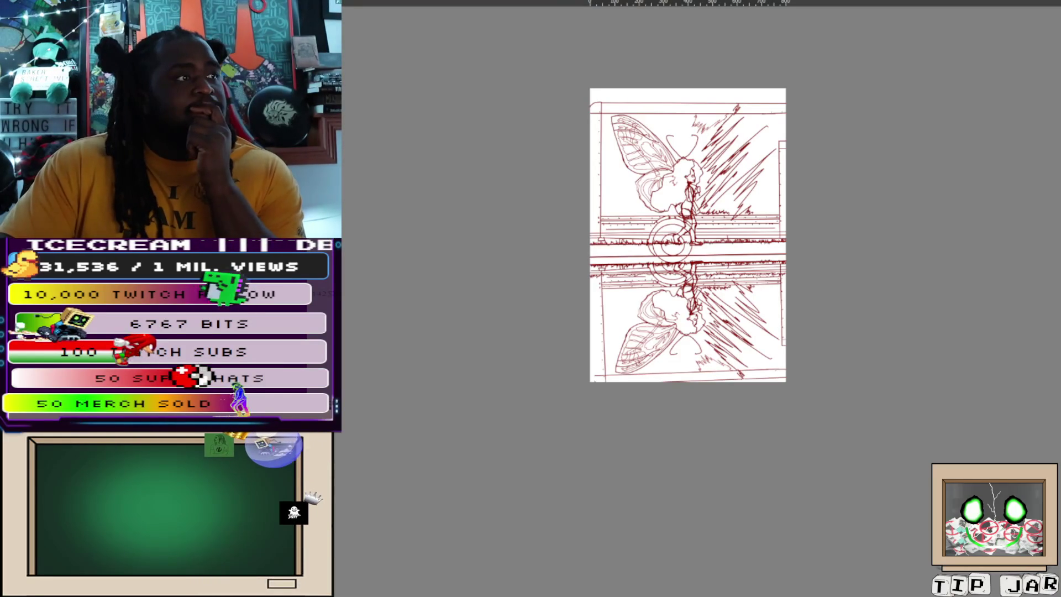
scroll(694, 203, "up", 3)
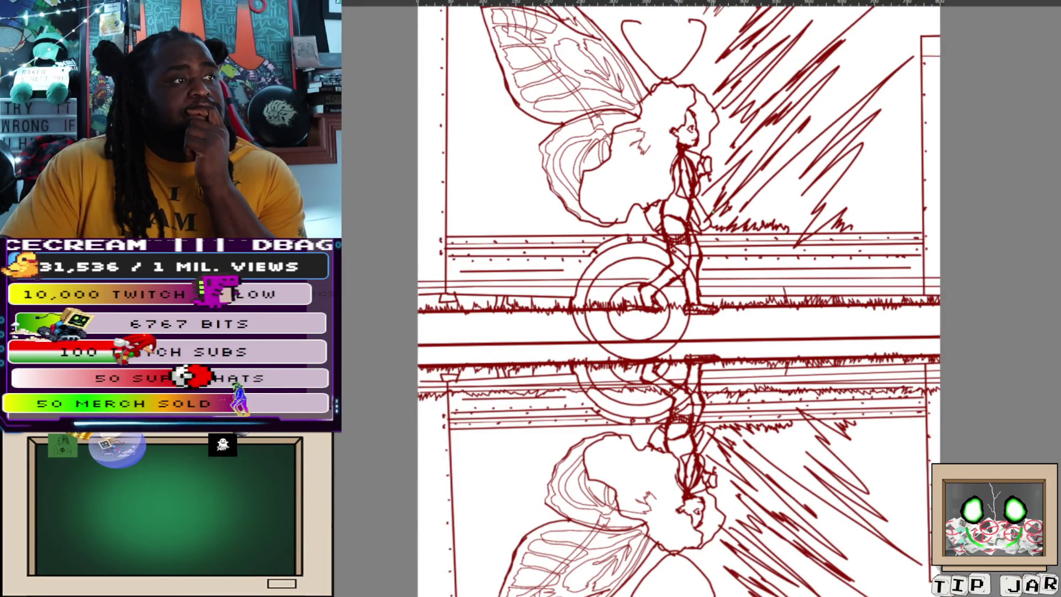
scroll(713, 211, "down", 2)
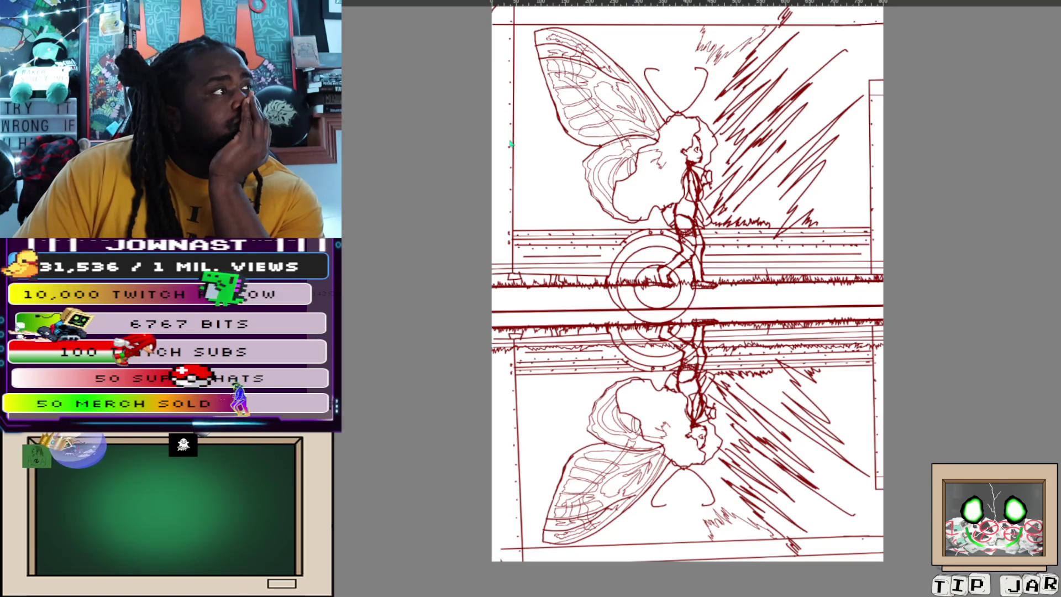
Switch to the character sketch pages, bring both fully into view, then move to the tall figure strip.
key("ctrl+Tab")
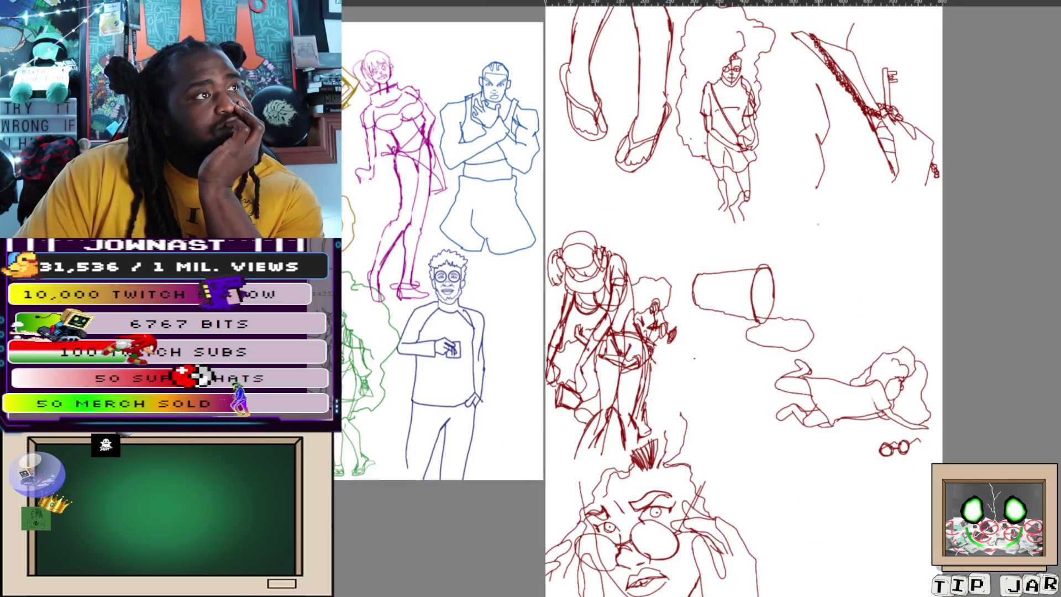
scroll(741, 299, "up", 3)
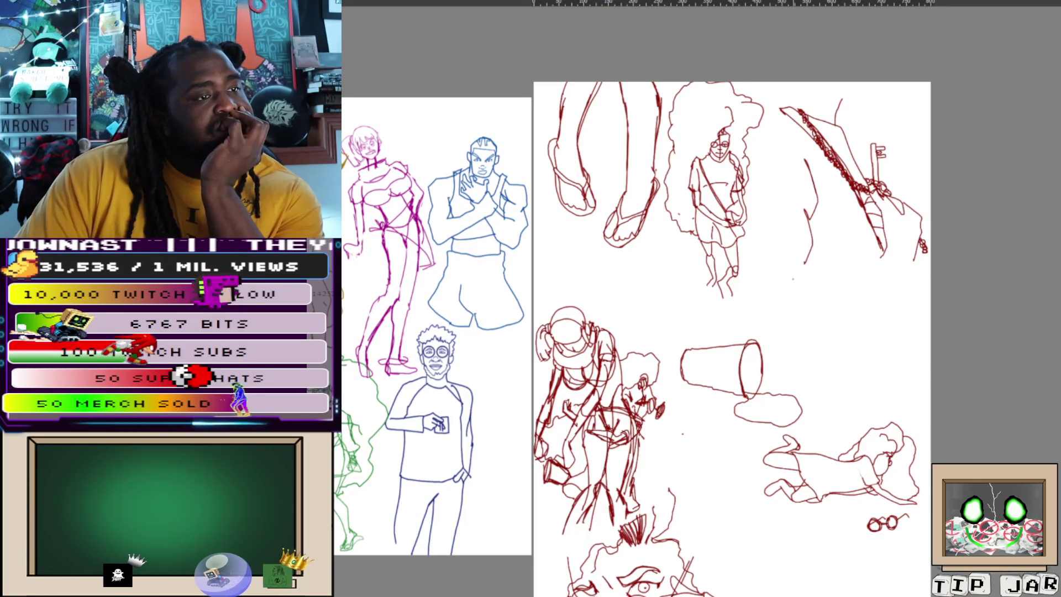
scroll(792, 279, "down", 3)
scroll(792, 279, "up", 3)
scroll(808, 330, "down", 2)
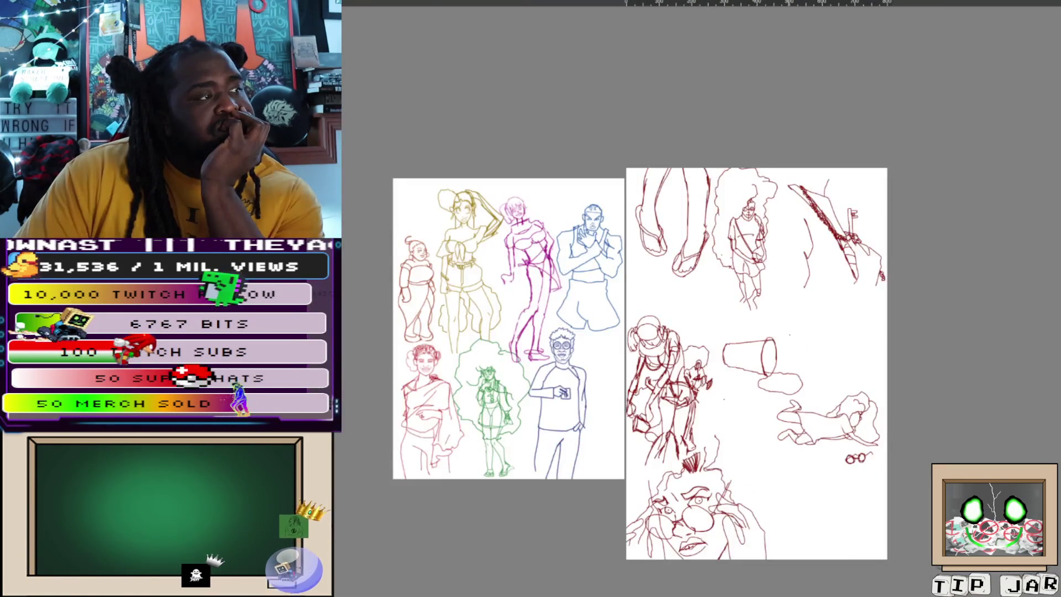
left_click_drag(808, 331, 750, 233)
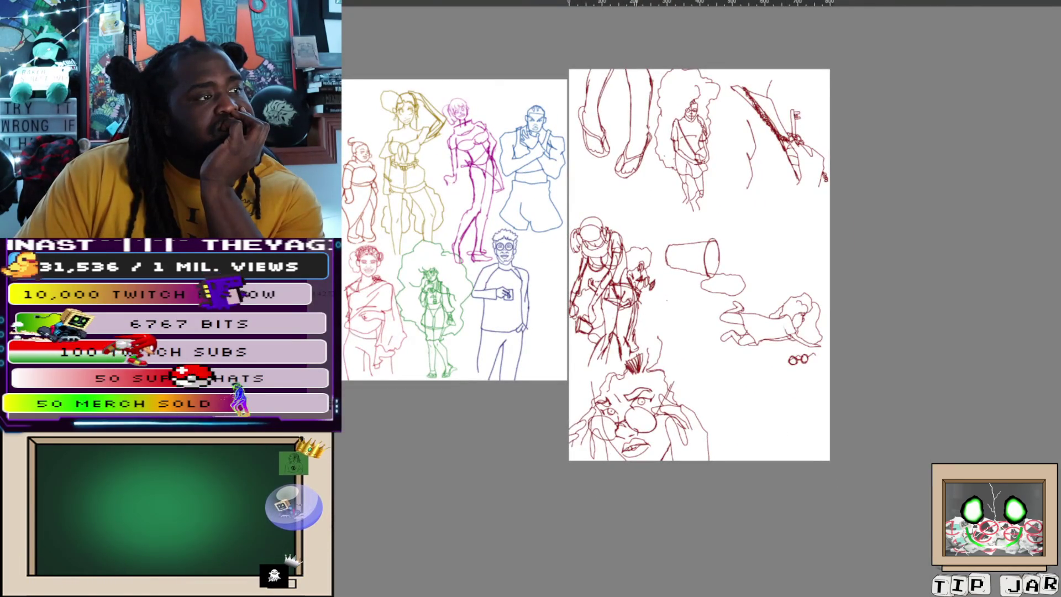
scroll(608, 327, "up", 3)
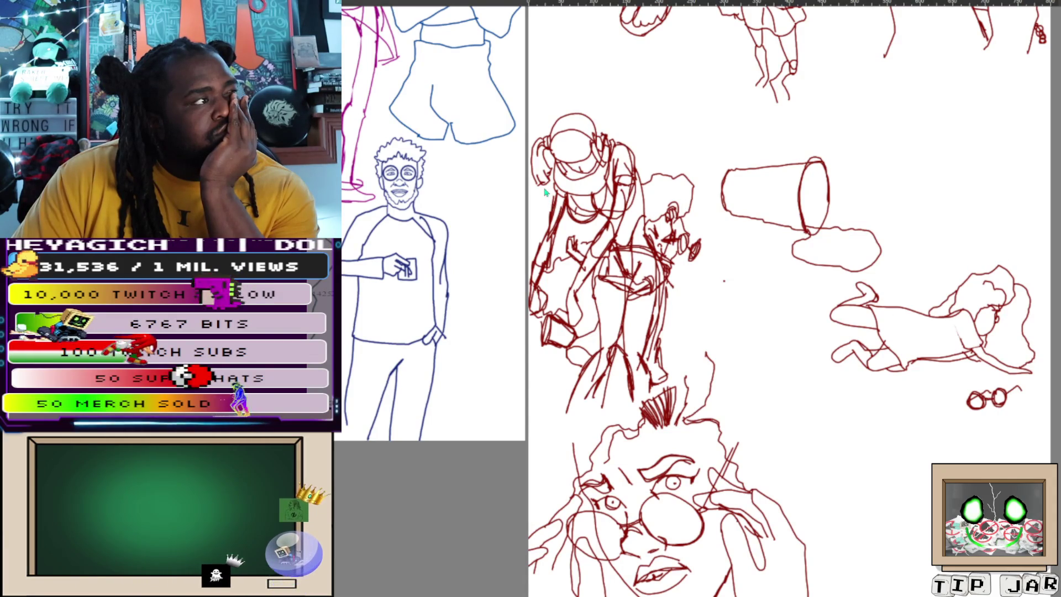
key("ctrl+0")
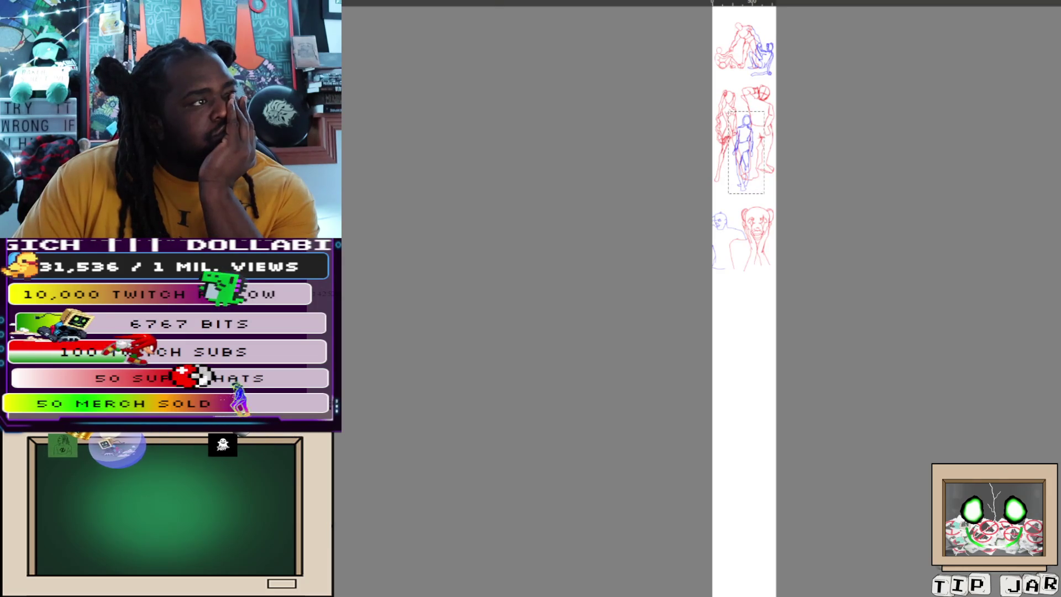
Zoom over the tall red-and-blue standing-figure page, then switch to the pink-aura storyboard.
scroll(712, 200, "up", 2)
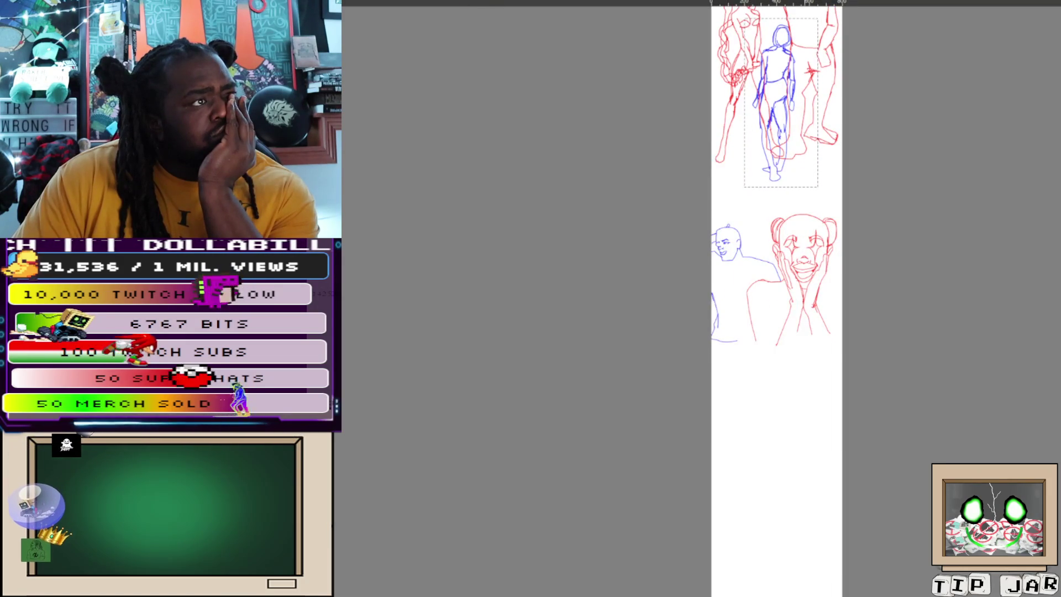
scroll(777, 298, "up", 3)
scroll(774, 165, "up", 1)
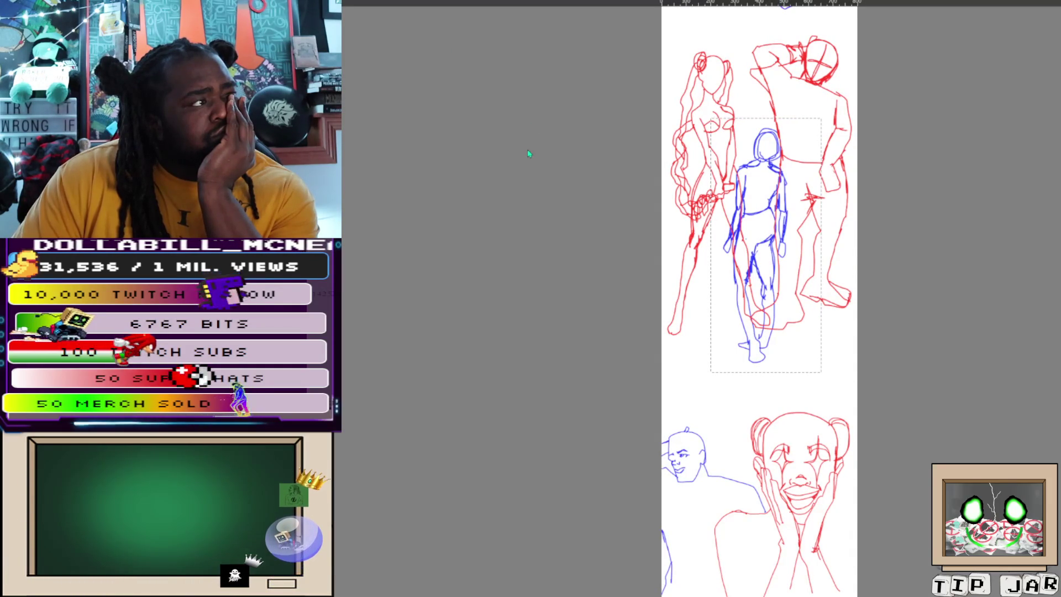
key("ctrl+Tab")
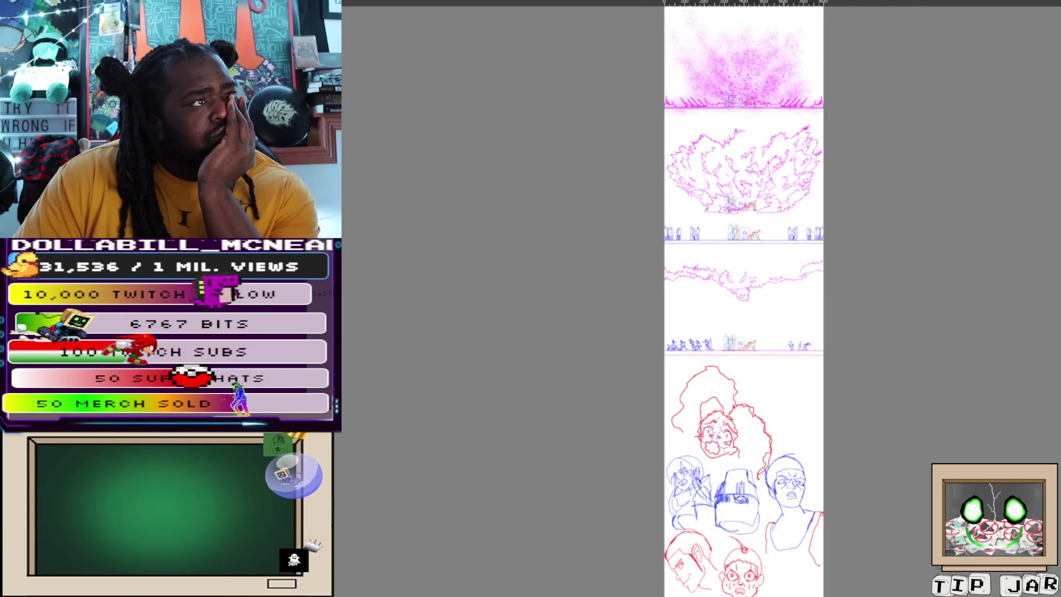
Zoom into the storyboard's top, then zoom out and scroll down to the red and blue faces.
key("ctrl+plus")
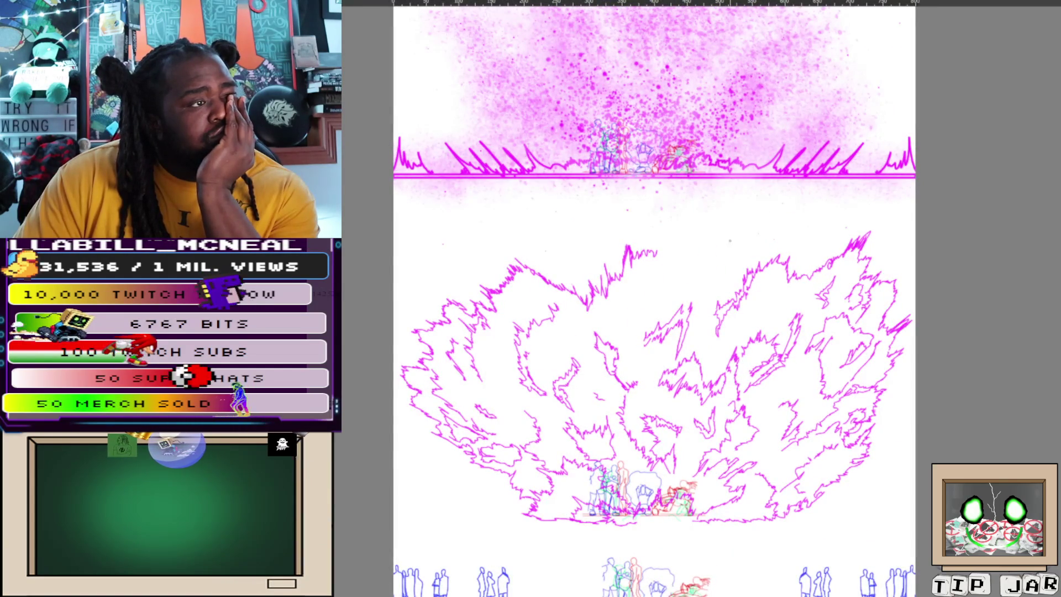
scroll(652, 298, "down", 5)
key("ctrl+minus")
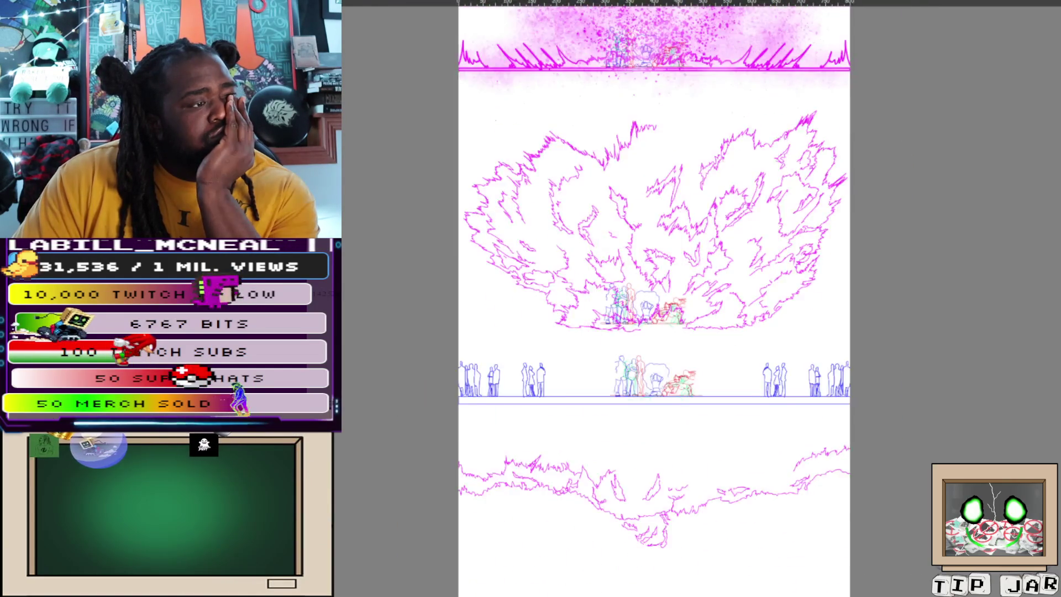
scroll(626, 299, "down", 5)
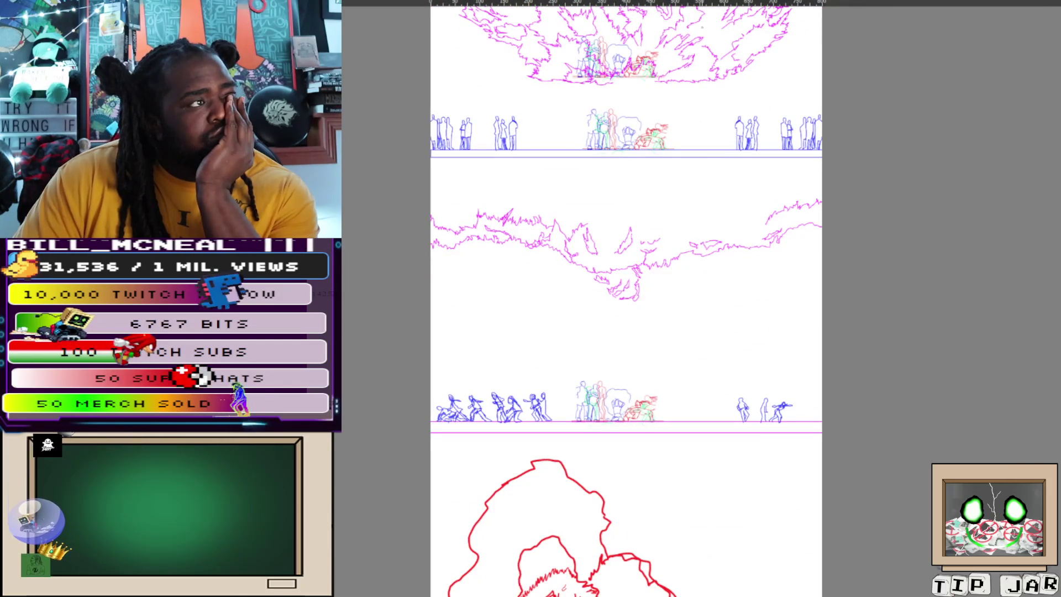
key("ctrl+minus")
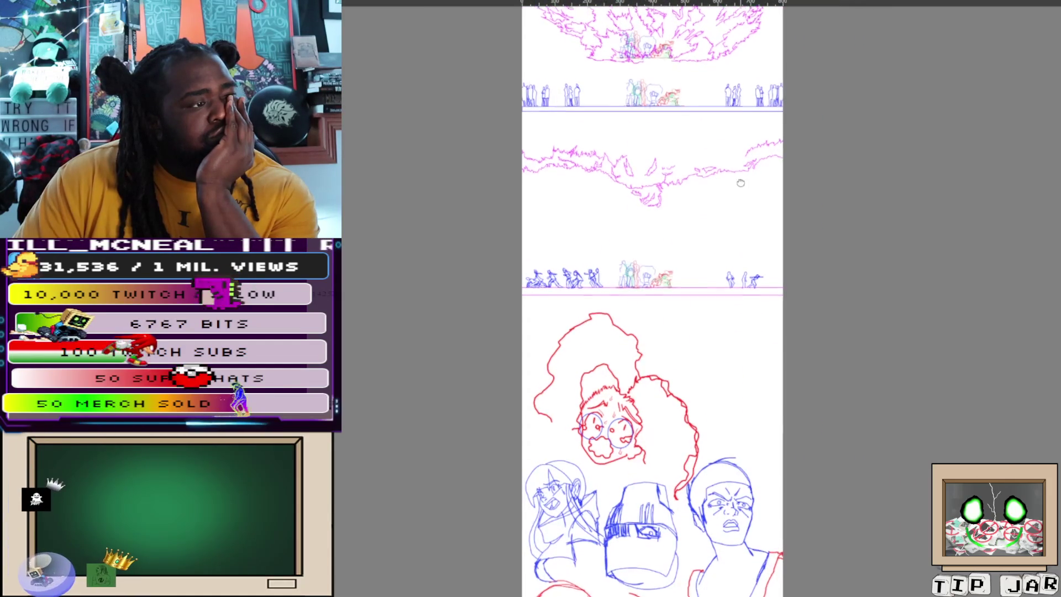
scroll(641, 298, "down", 4)
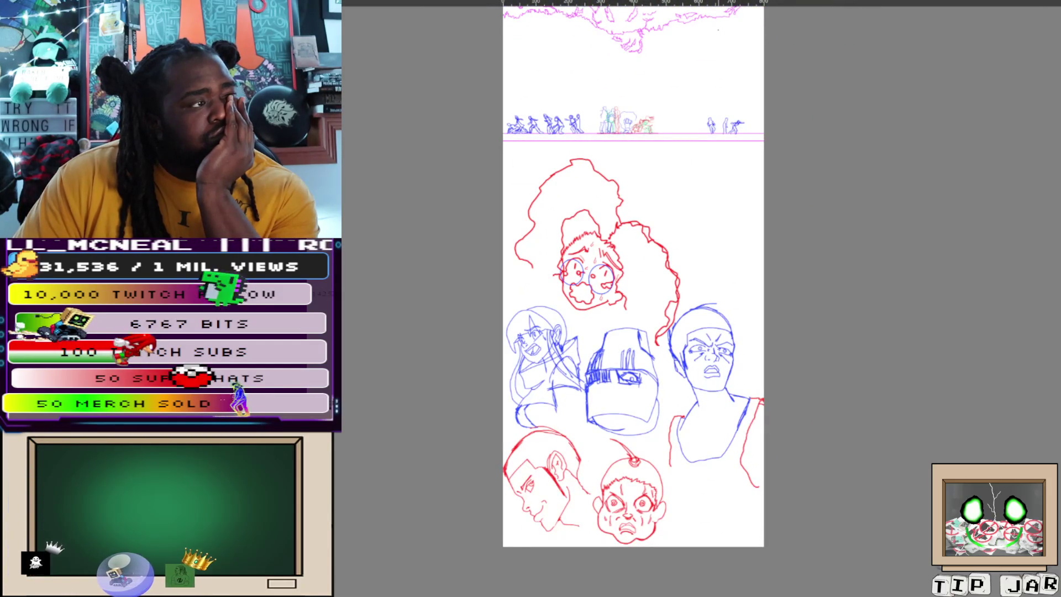
scroll(720, 58, "up", 1)
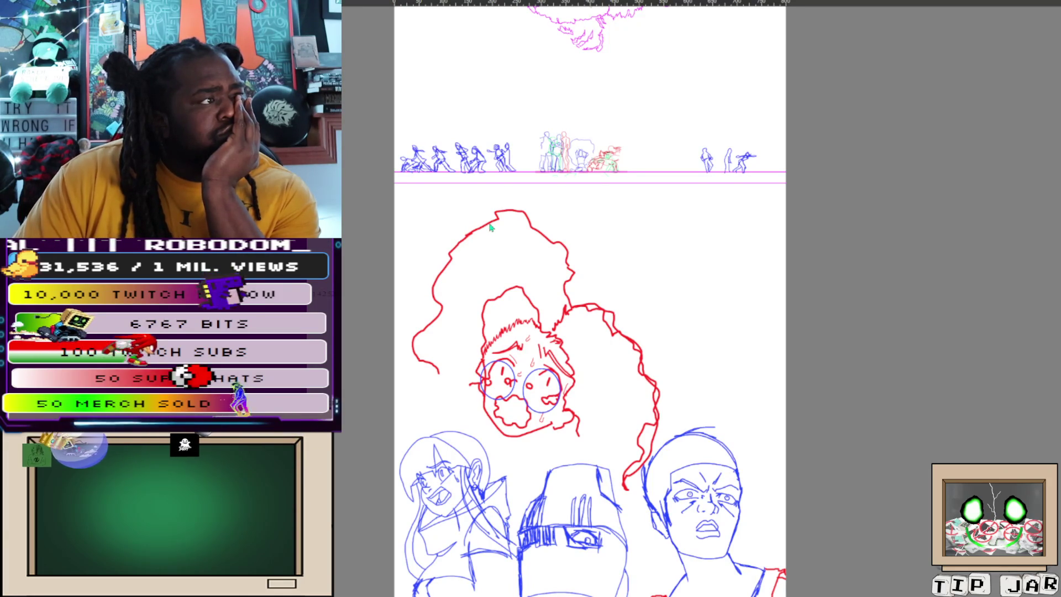
scroll(777, 298, "down", 5)
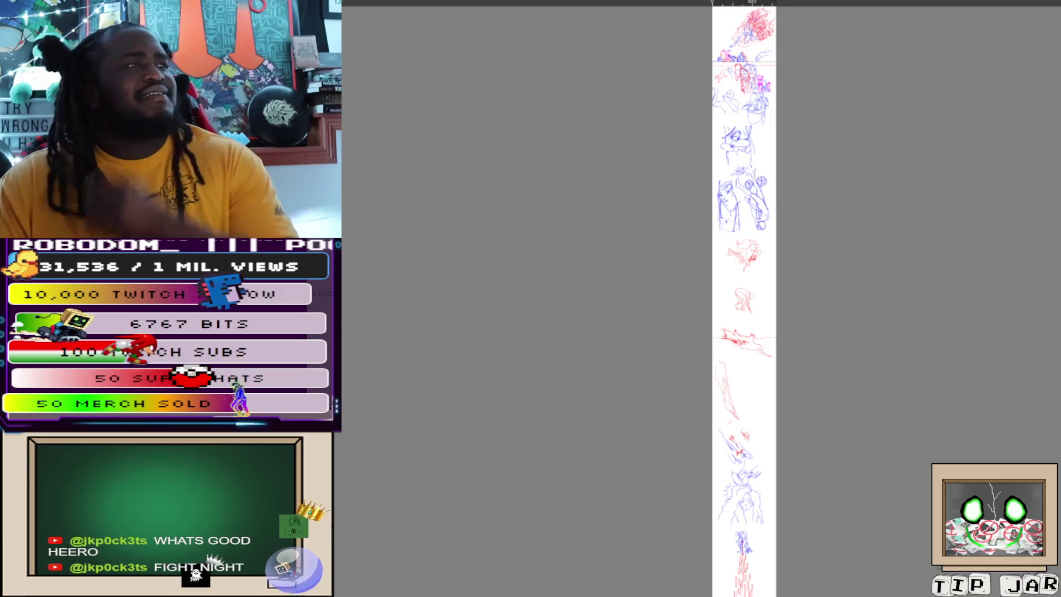
Zoom into the red burst panel at the page top, then pan to the lower panels.
key("ctrl+plus")
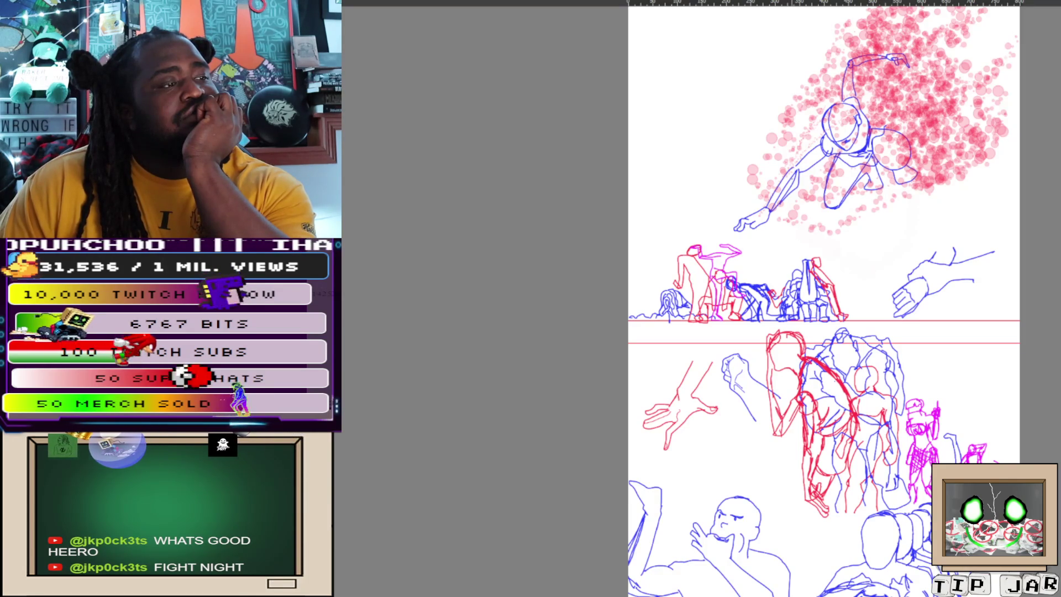
scroll(791, 167, "down", 4)
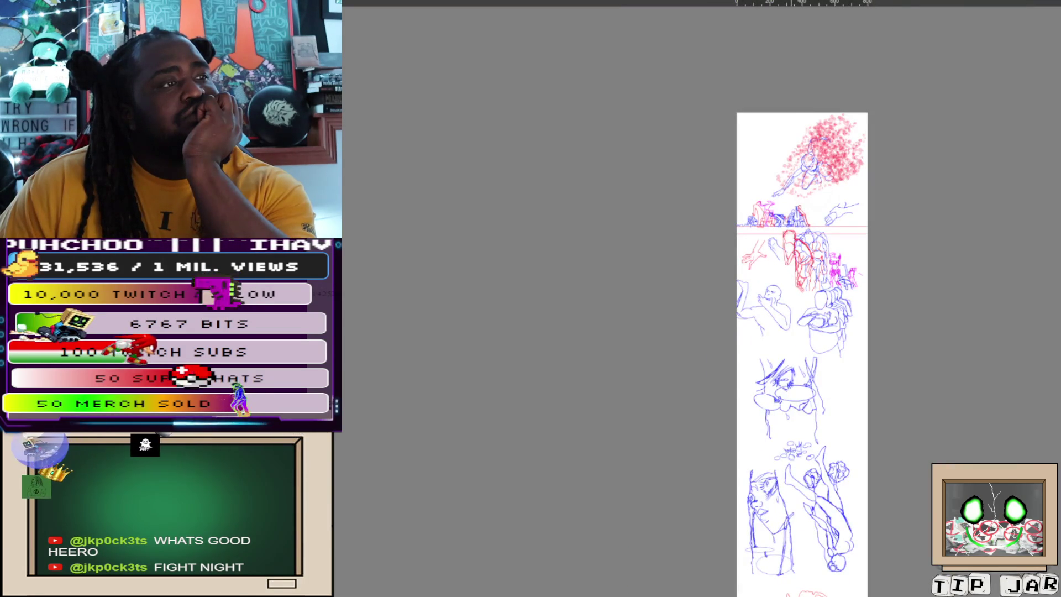
scroll(791, 180, "up", 4)
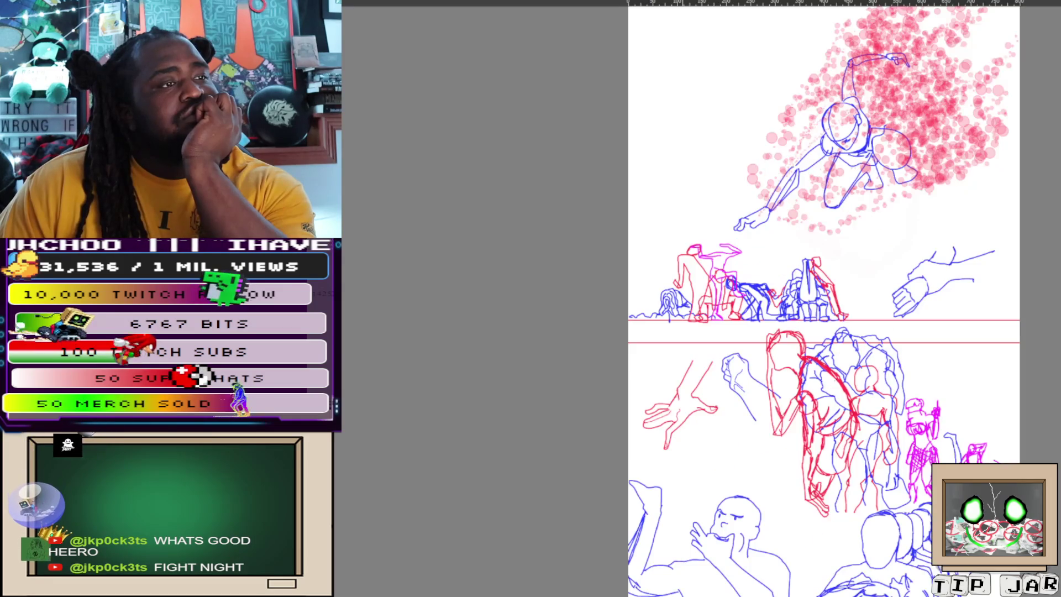
mouse_move(873, 596)
left_mouse_down()
mouse_move(810, 321)
mouse_move(806, 177)
left_mouse_up()
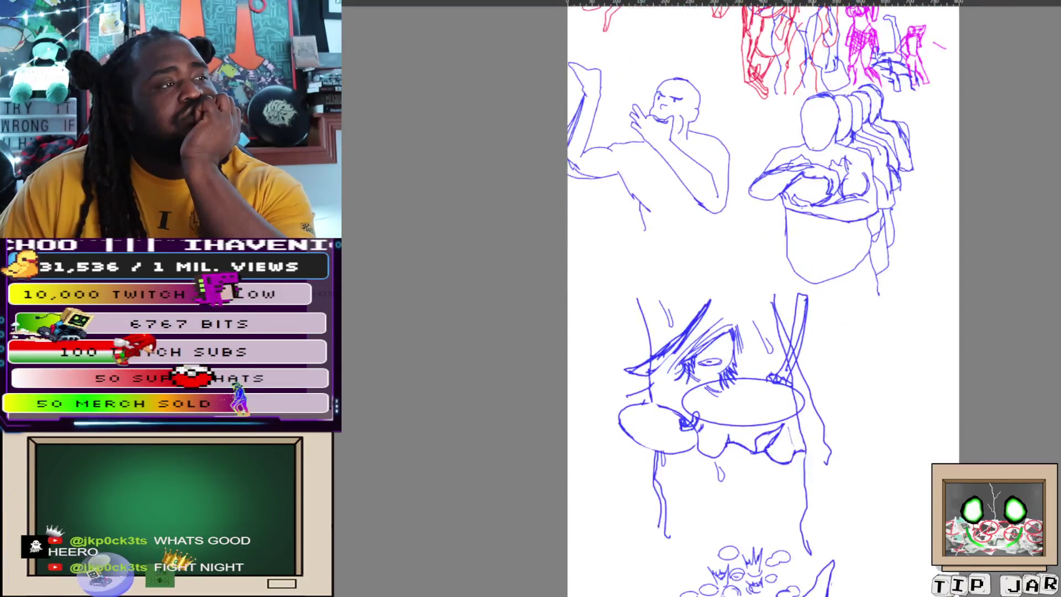
scroll(804, 171, "down", 3)
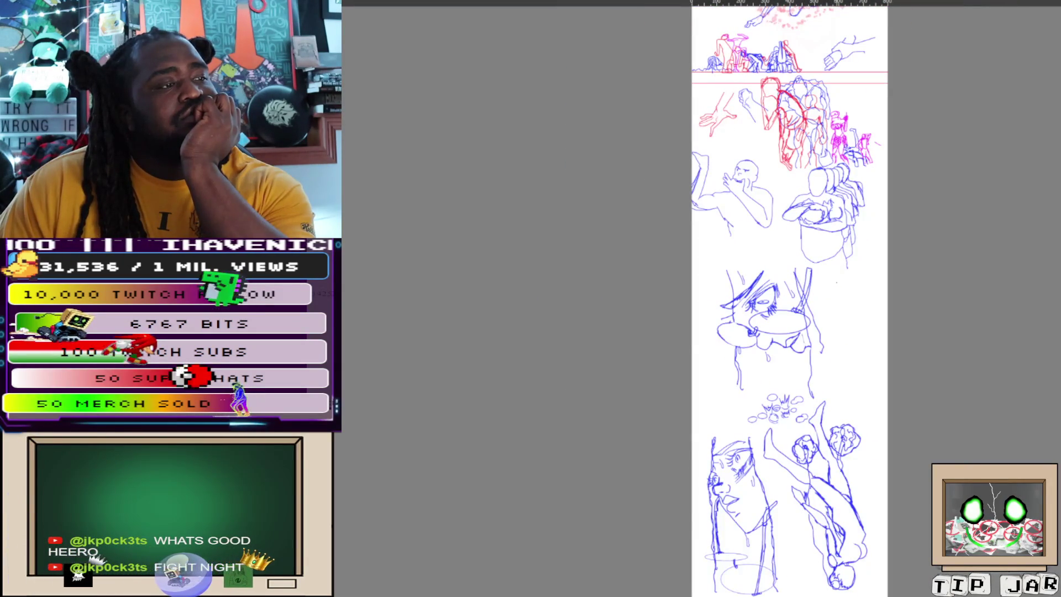
Pan down through the red figure sketches to the blue face and the long red lines below.
left_click_drag(802, 487, 717, 171)
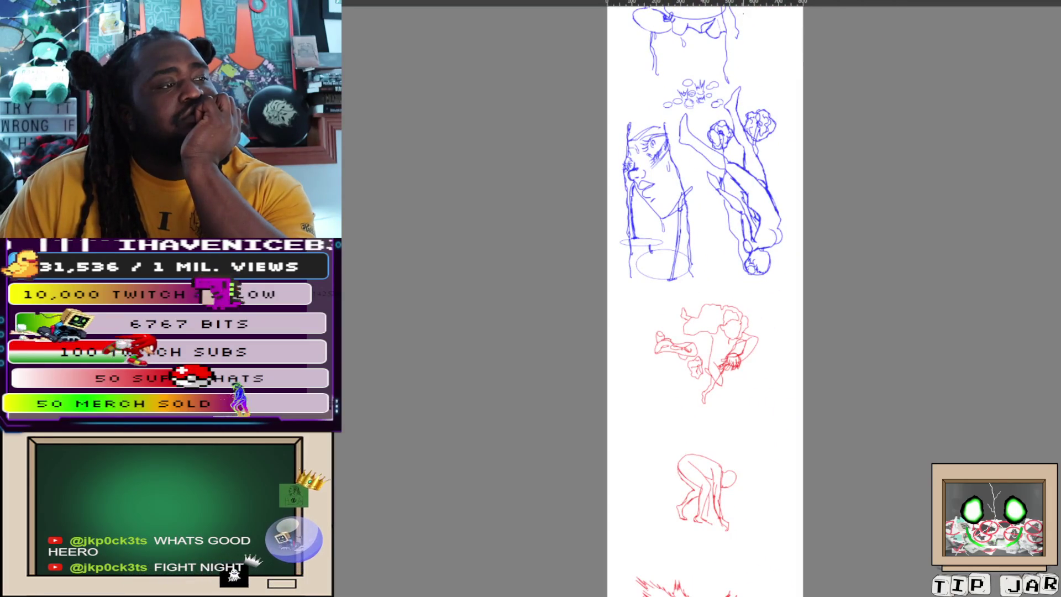
scroll(770, 121, "down", 2)
scroll(771, 121, "up", 1)
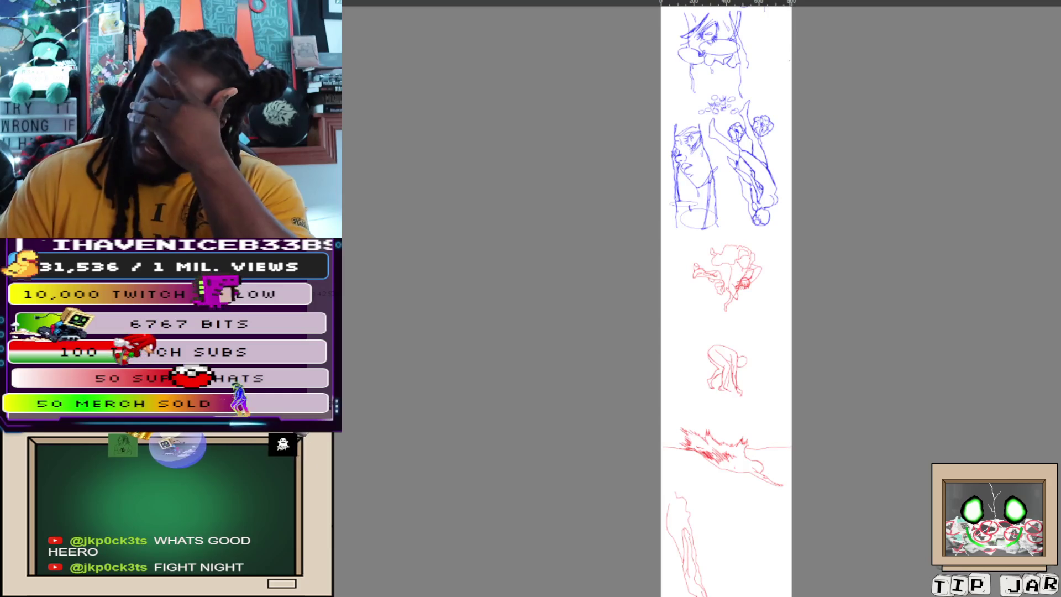
left_click_drag(726, 331, 697, 144)
scroll(697, 299, "down", 3)
scroll(734, 299, "up", 3)
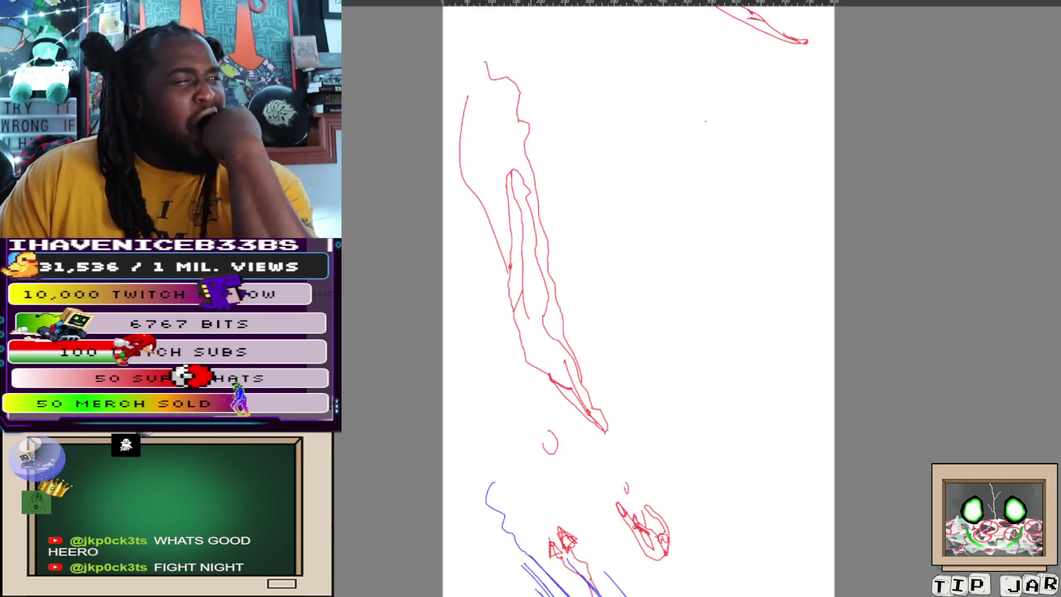
left_click_drag(772, 295, 764, 220)
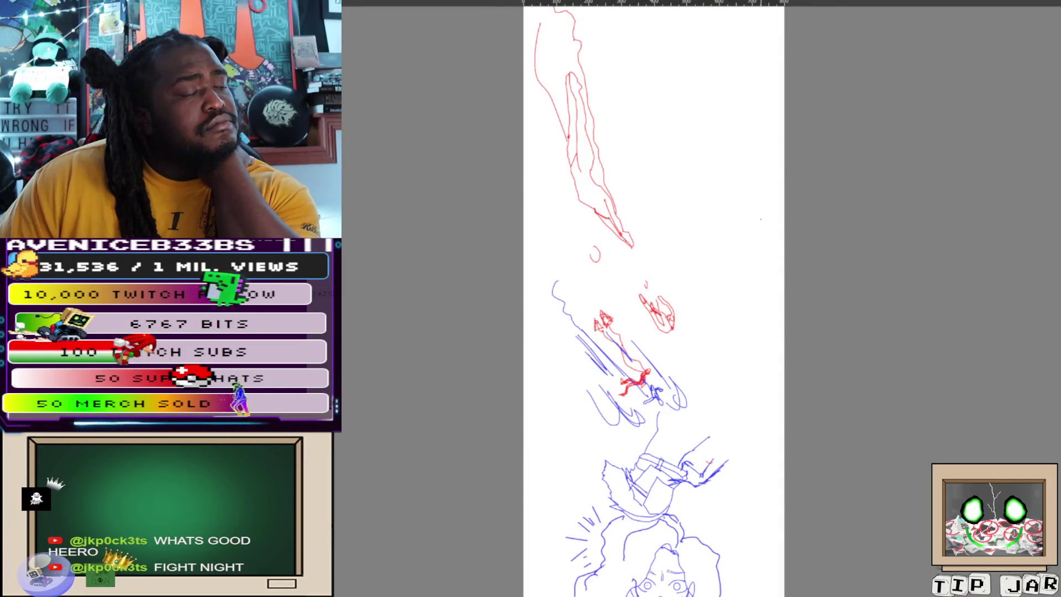
mouse_move(801, 379)
left_mouse_down()
mouse_move(783, 205)
mouse_move(795, 126)
left_mouse_up()
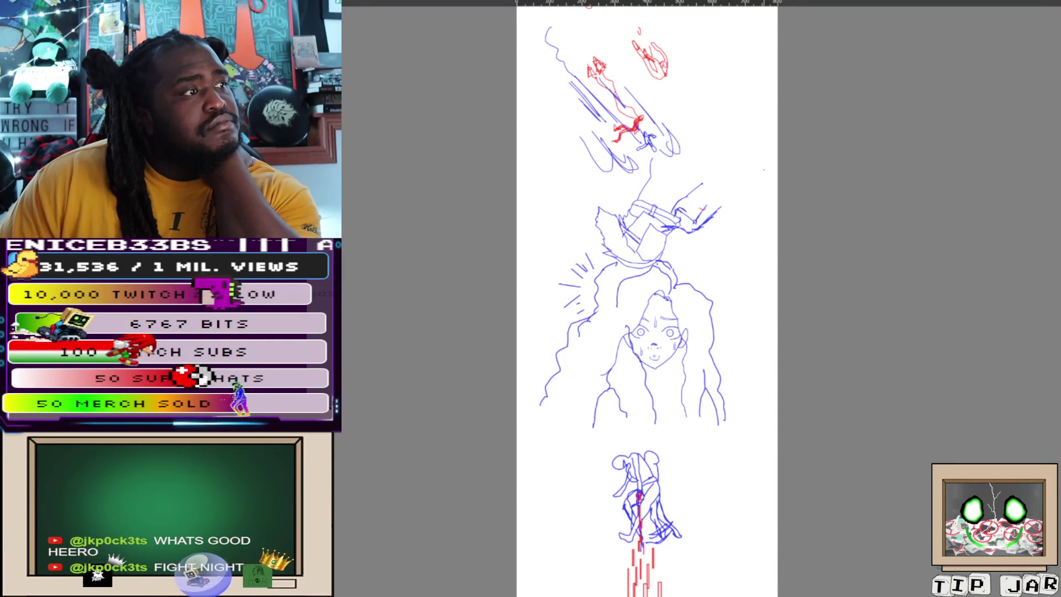
mouse_move(731, 243)
left_mouse_down()
mouse_move(666, 69)
mouse_move(685, 13)
left_mouse_up()
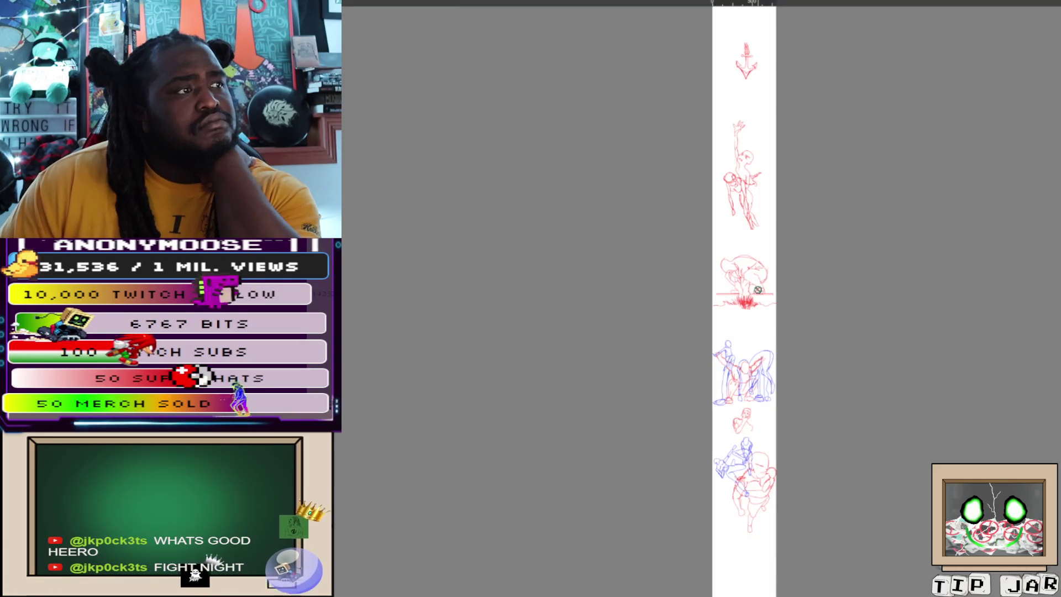
Pan further down the storyboard strip, zooming in and out over the sketches.
left_click_drag(752, 255, 740, 119)
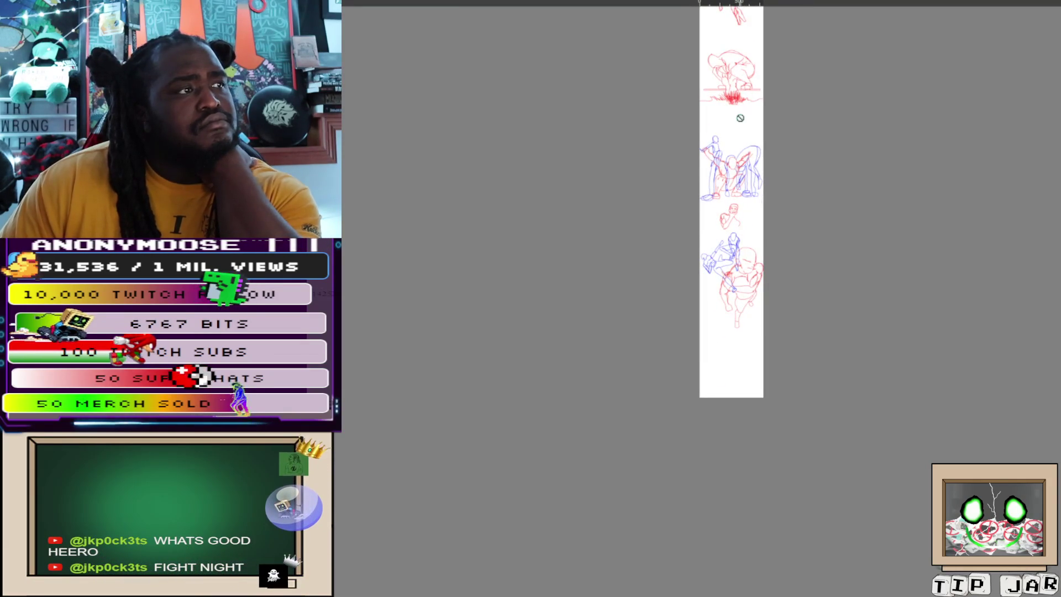
scroll(740, 119, "up", 5)
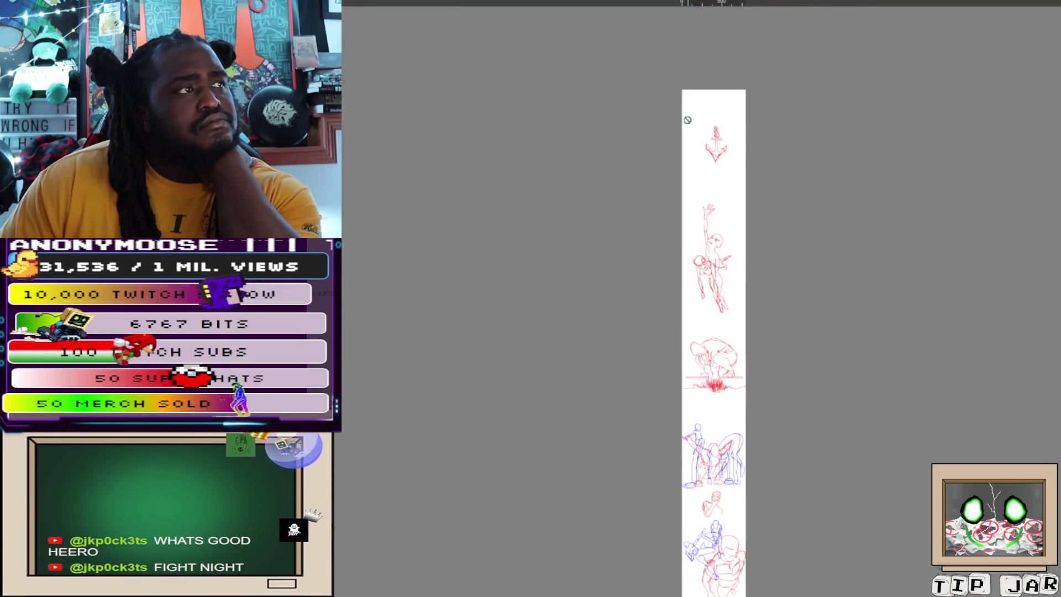
scroll(690, 152, "up", 3)
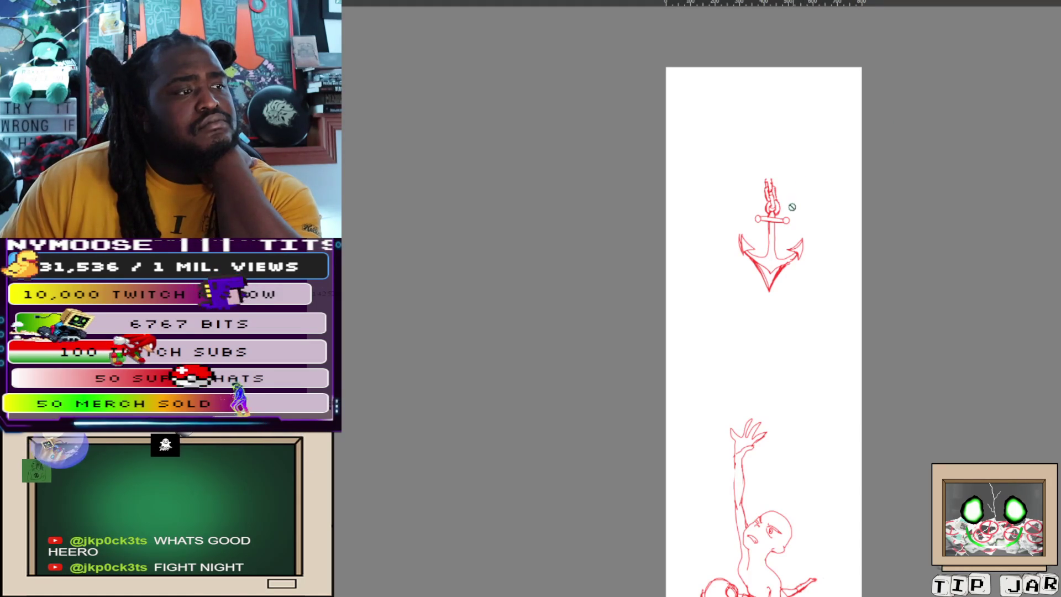
scroll(789, 256, "down", 3)
scroll(793, 66, "down", 1)
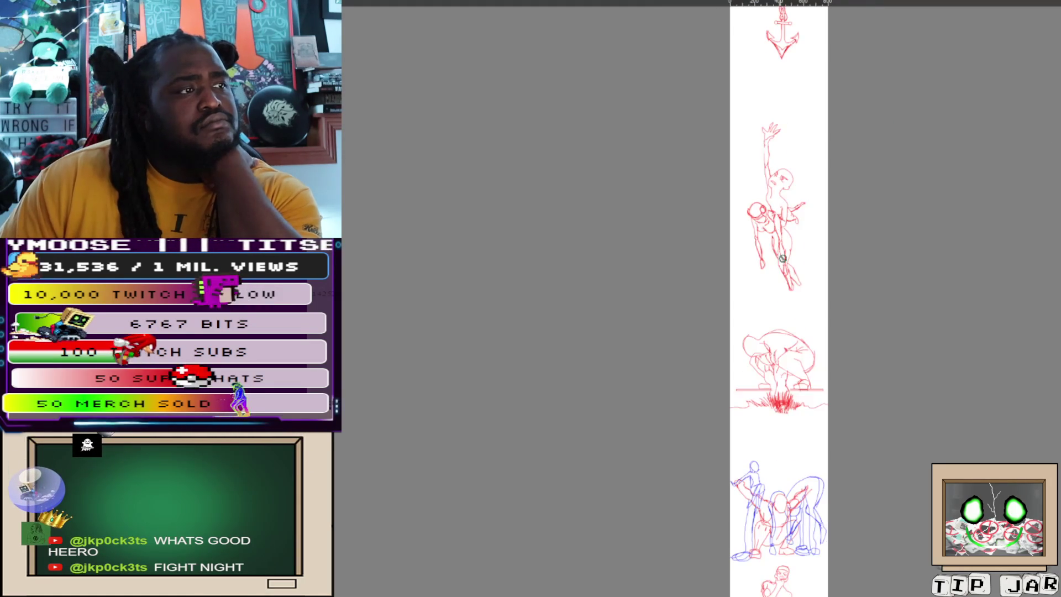
scroll(777, 299, "down", 3)
scroll(781, 457, "down", 3)
scroll(801, 498, "up", 1)
scroll(817, 479, "down", 1)
Zoom in on the red and blue fight sketch, then pan to the sketch above it.
left_click_drag(817, 480, 788, 254)
scroll(746, 459, "down", 2)
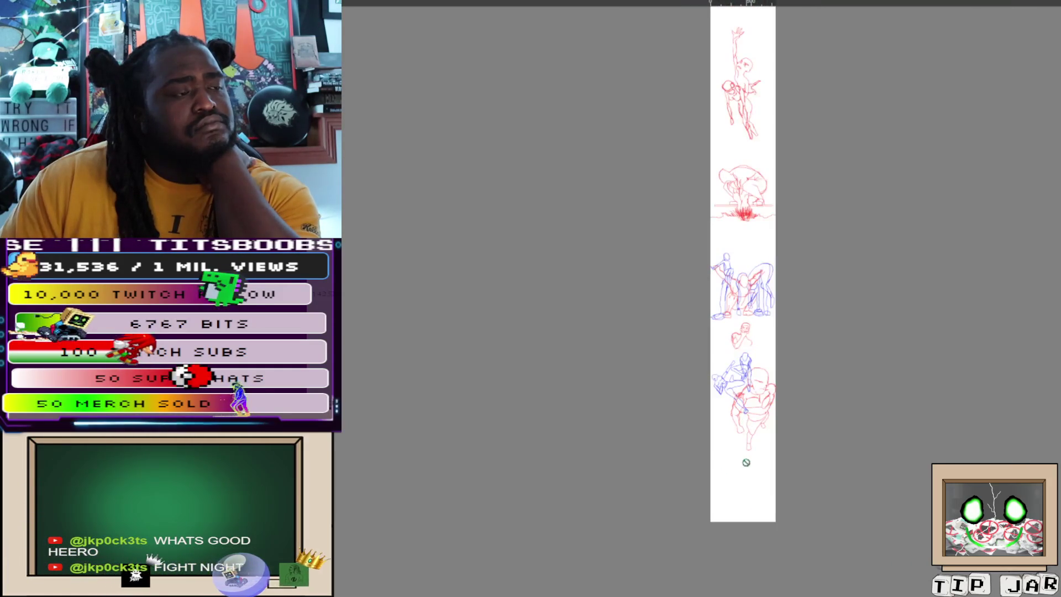
scroll(746, 458, "down", 1)
scroll(747, 473, "up", 3)
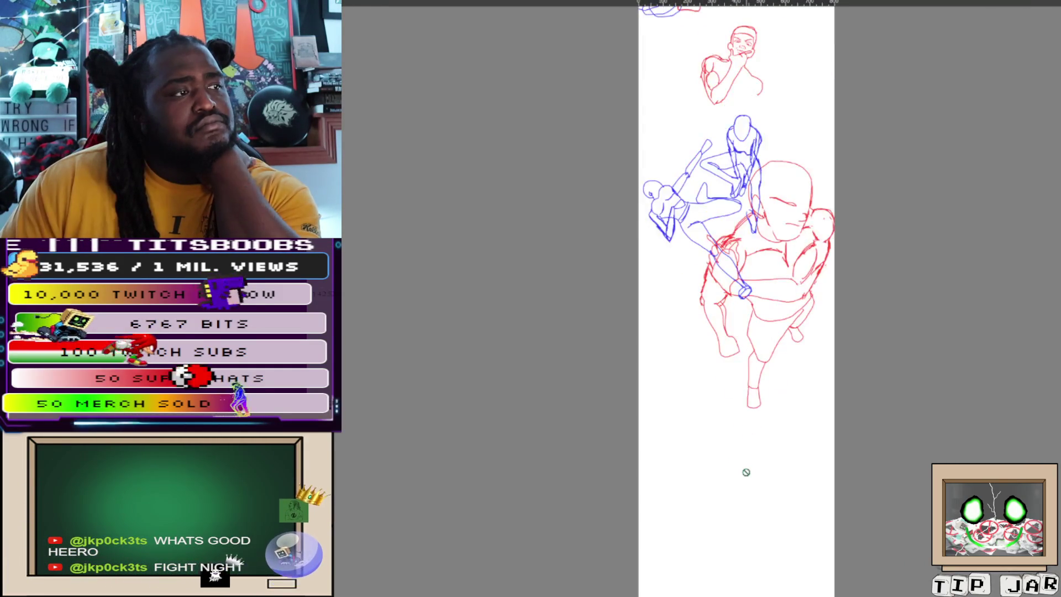
scroll(747, 472, "up", 1)
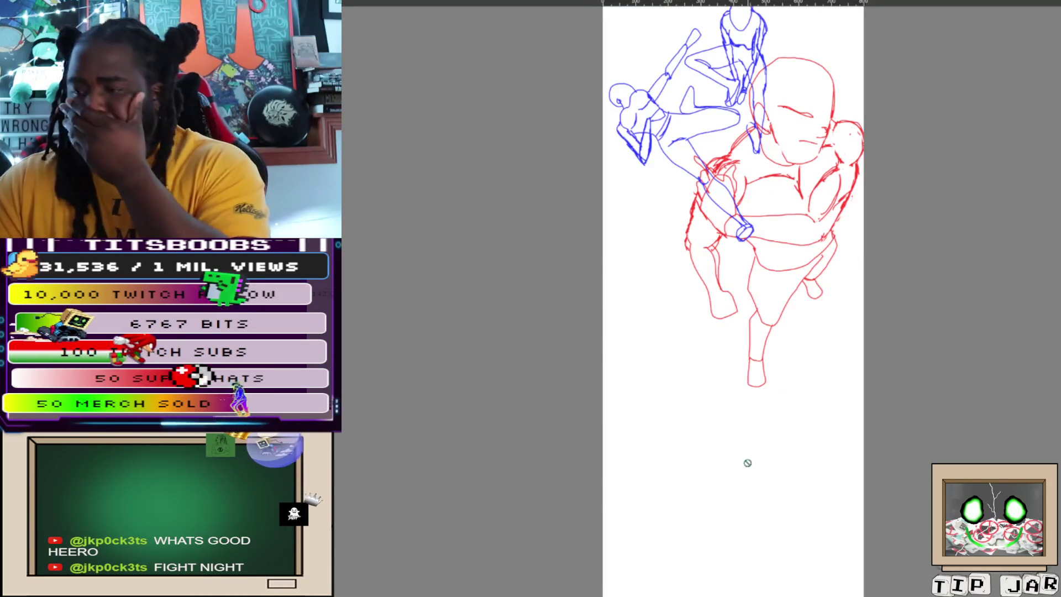
left_click_drag(717, 341, 705, 480)
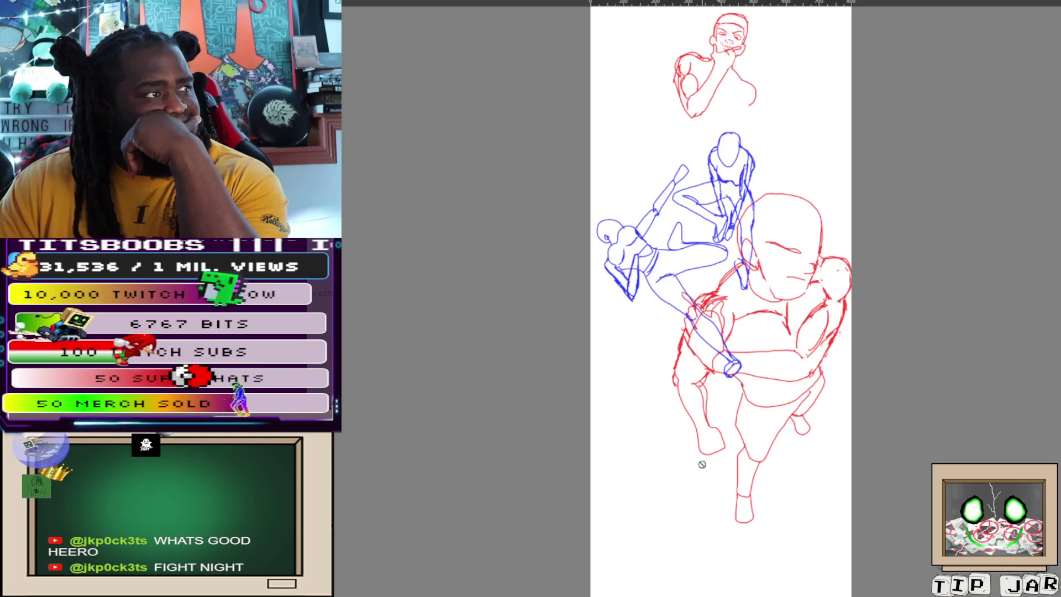
Pan up to the group-scene and red grass sketches and zoom in to examine them.
left_click_drag(718, 417, 746, 596)
scroll(733, 347, "down", 2)
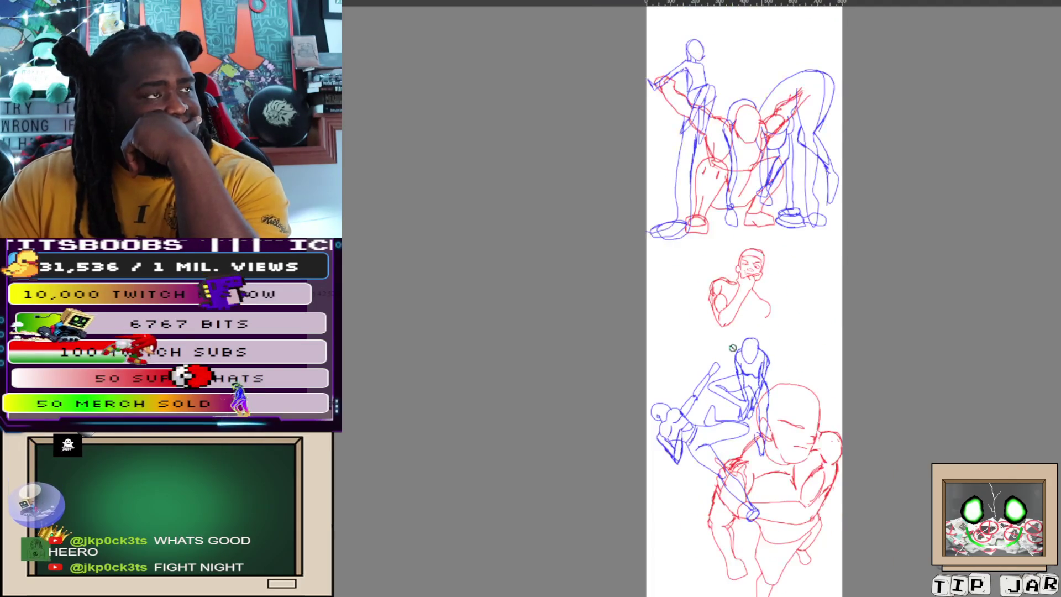
left_click_drag(733, 348, 711, 587)
scroll(711, 586, "up", 1)
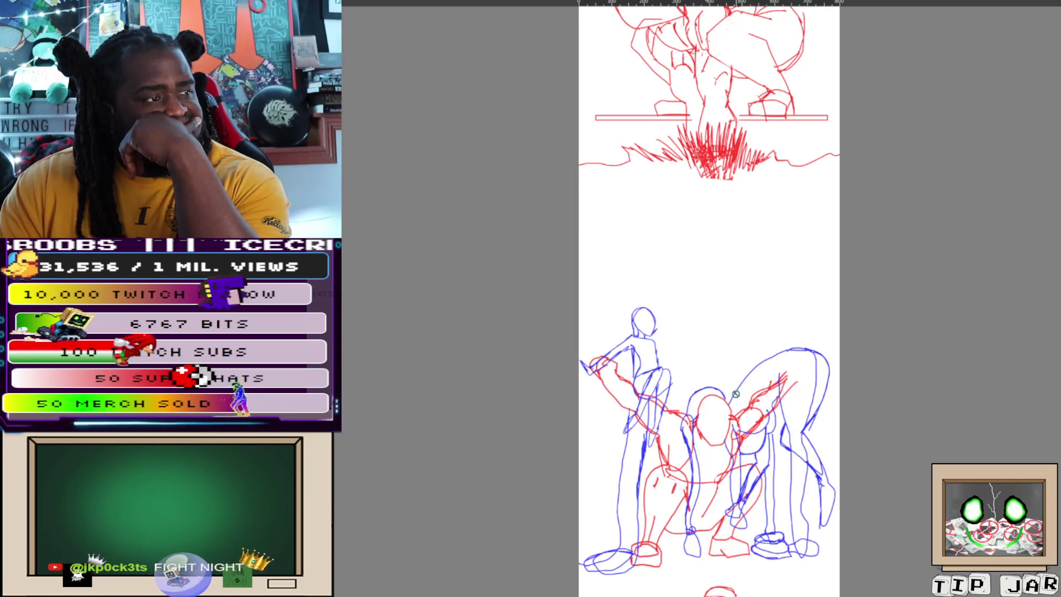
scroll(730, 395, "up", 1)
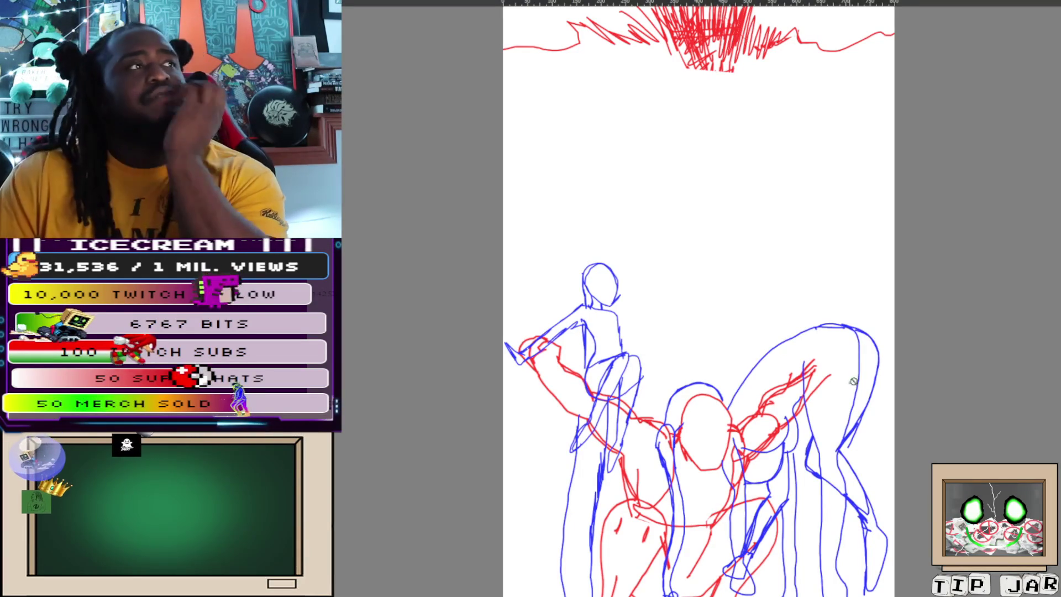
scroll(851, 252, "down", 5)
scroll(765, 403, "up", 2)
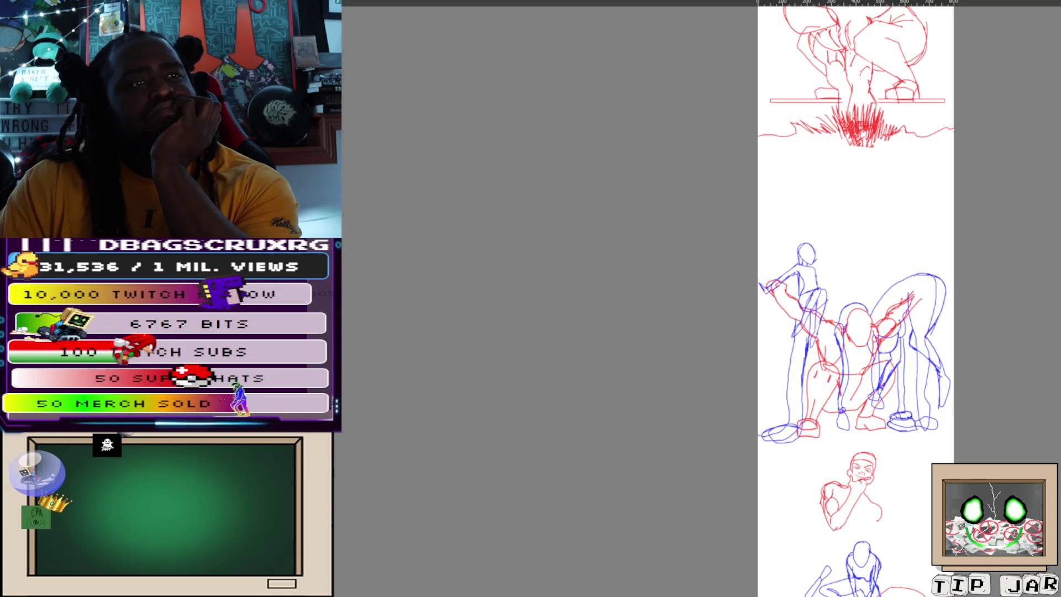
Move back up the strip to bring the anchor sketch at the top into view.
scroll(864, 169, "down", 3)
left_click_drag(888, 143, 905, 447)
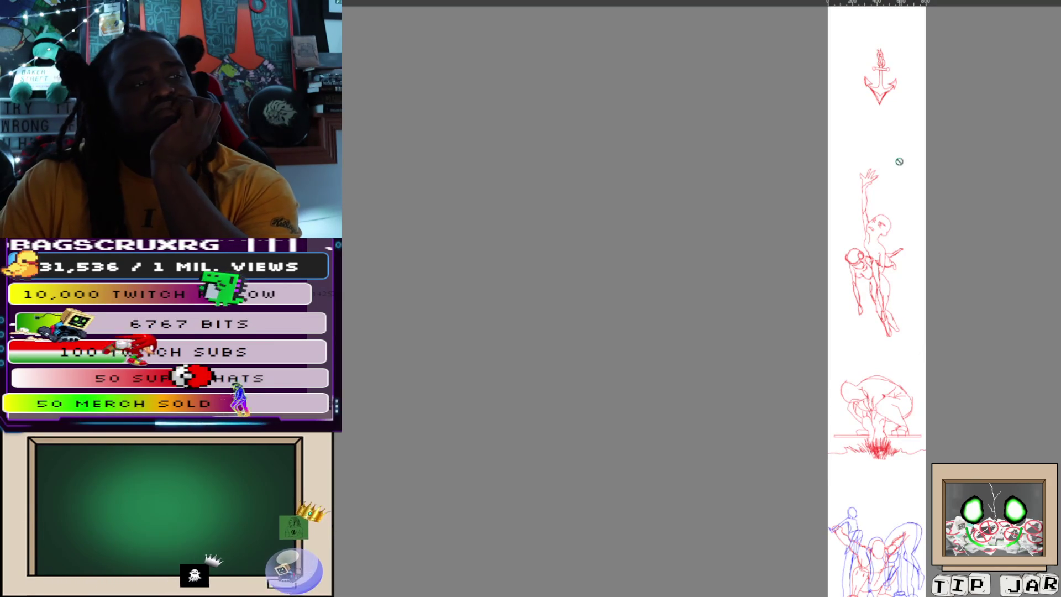
scroll(896, 177, "up", 1)
left_click_drag(896, 185, 888, 459)
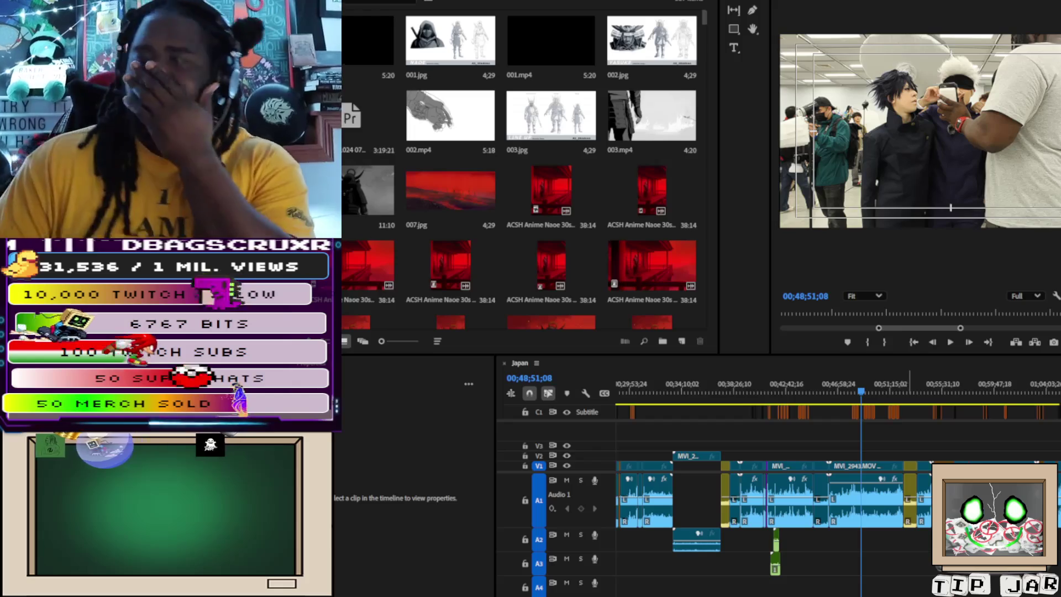
Scroll the Japan timeline and zoom around the playhead to view the convention clips.
scroll(774, 497, "right", 10)
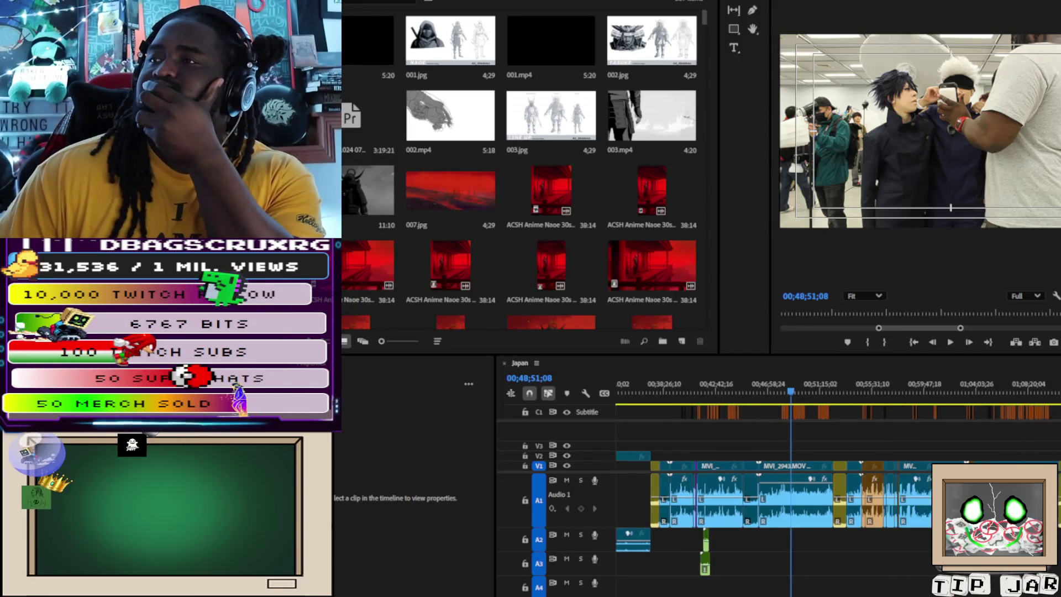
scroll(774, 498, "right", 3)
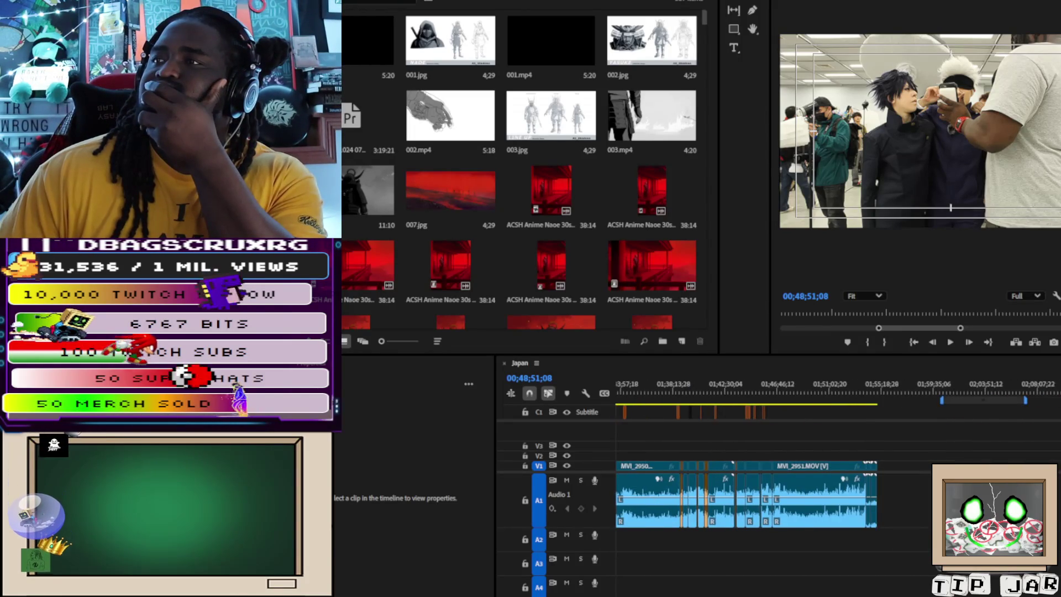
scroll(774, 498, "left", 3)
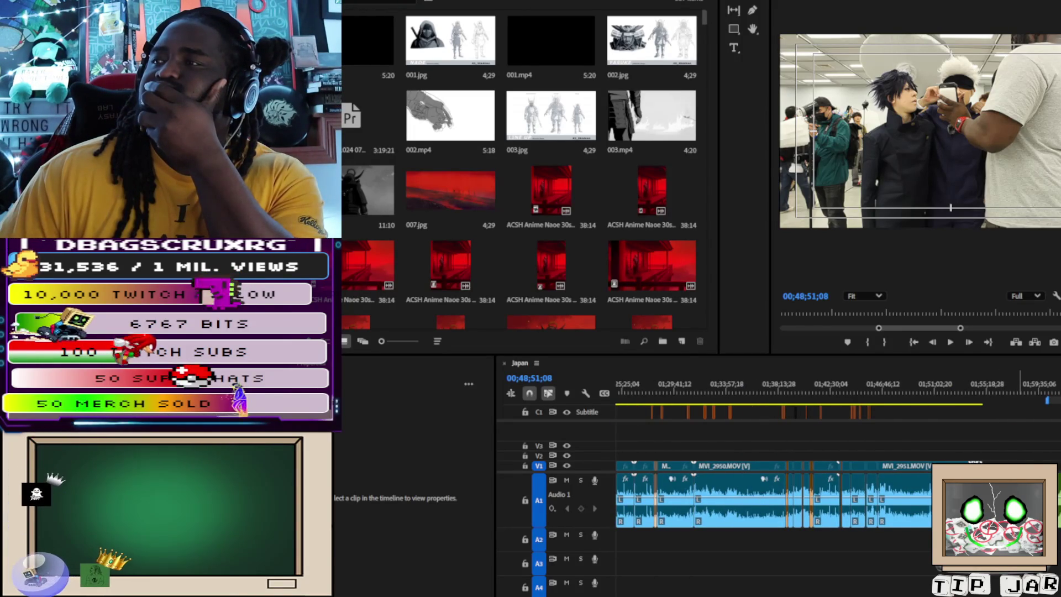
scroll(774, 497, "down", 1)
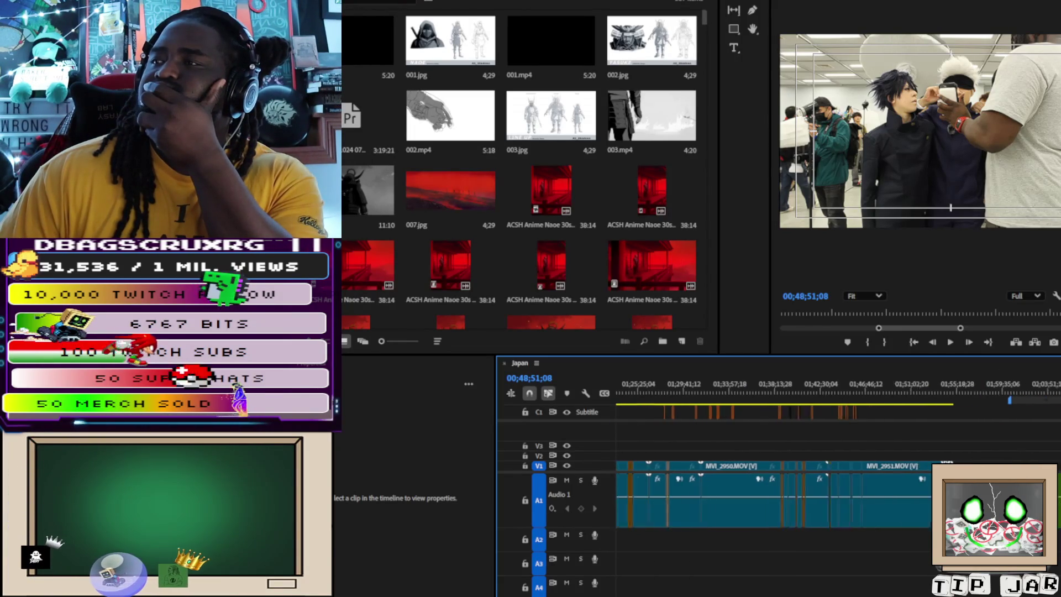
key("minus")
key("equal")
key("minus")
key("minus")
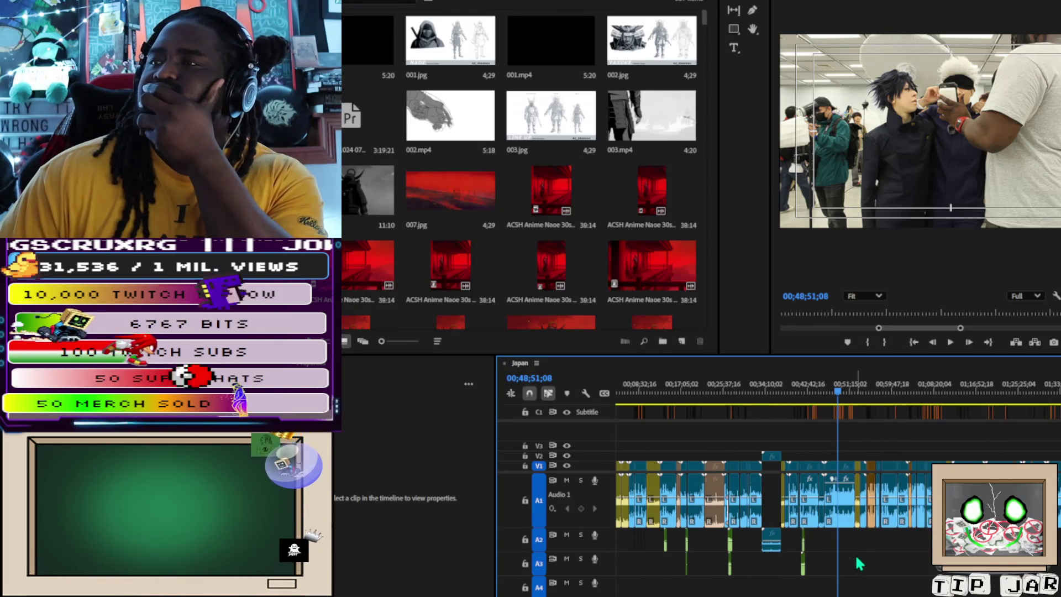
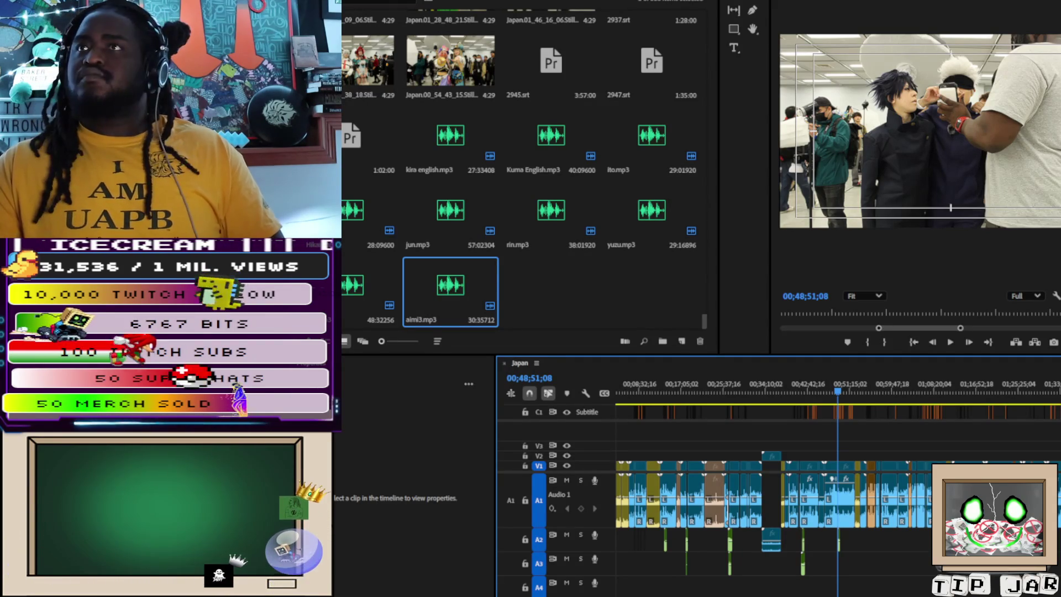
Show the Captions list in the Text panel and scroll down to select Yao's caption.
left_click(447, 34)
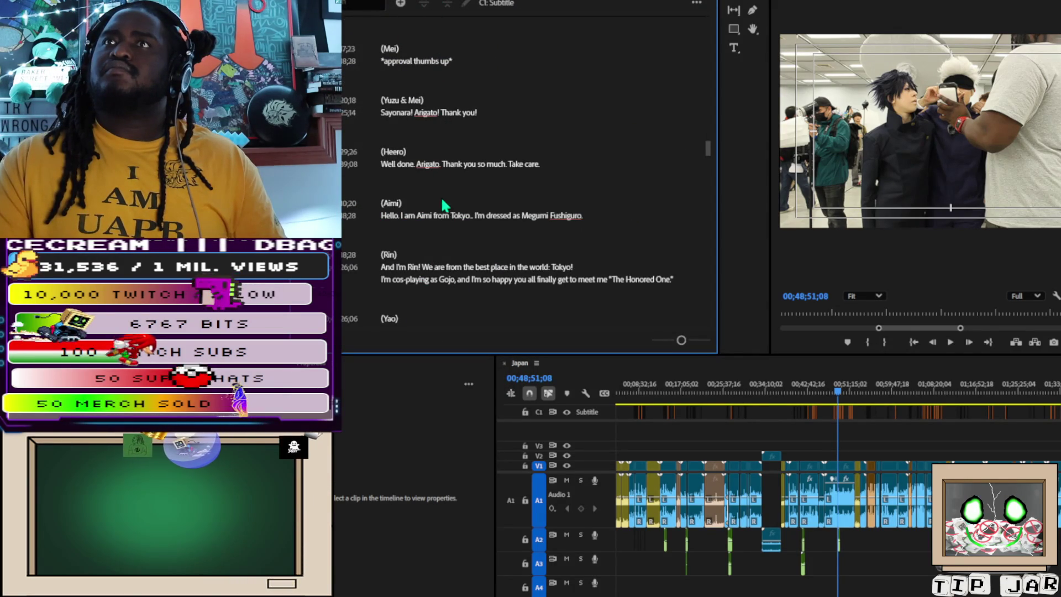
scroll(442, 208, "down", 3)
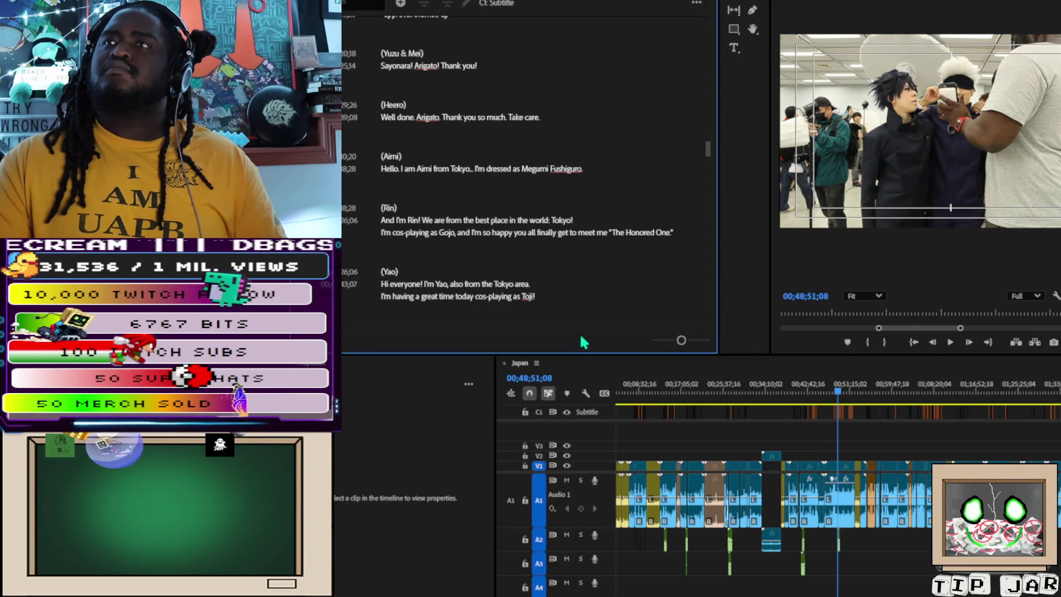
left_click(538, 301)
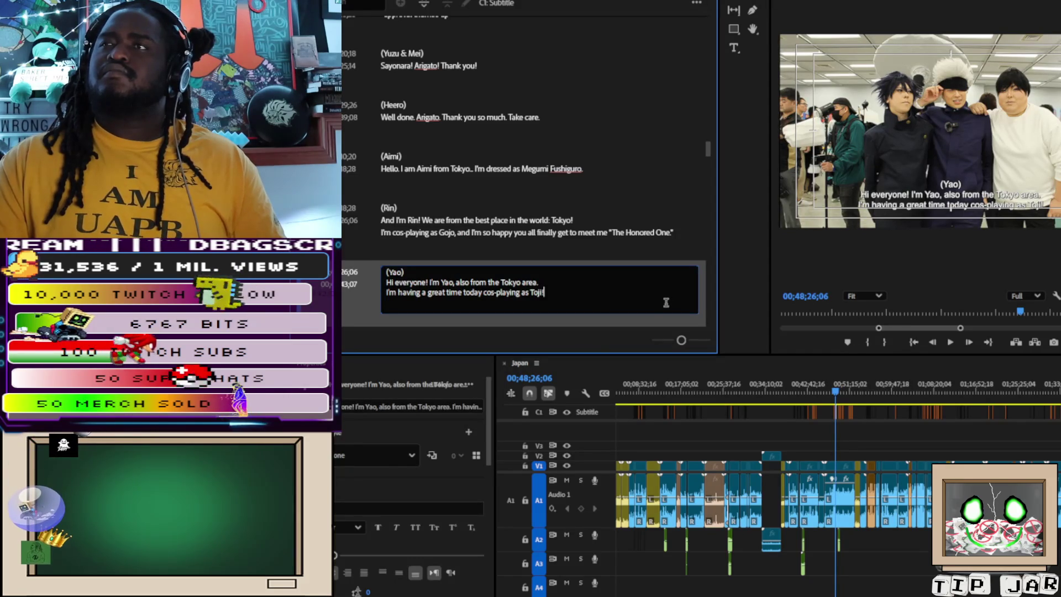
Append 'Fushiguro!' after 'Toji' in Yao's caption and commit the edit.
type("Fushiguro!")
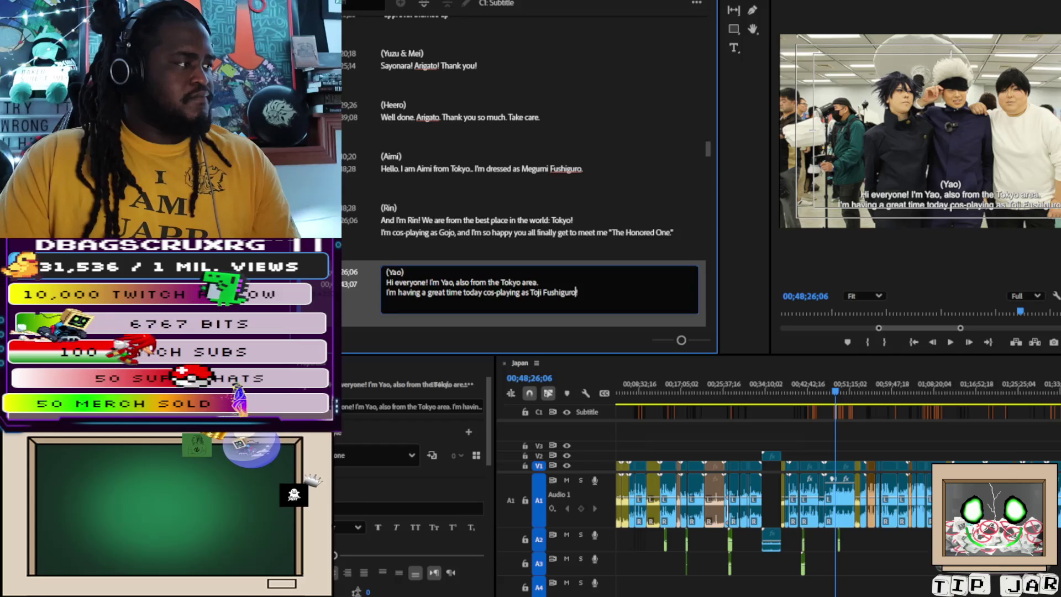
key("Escape")
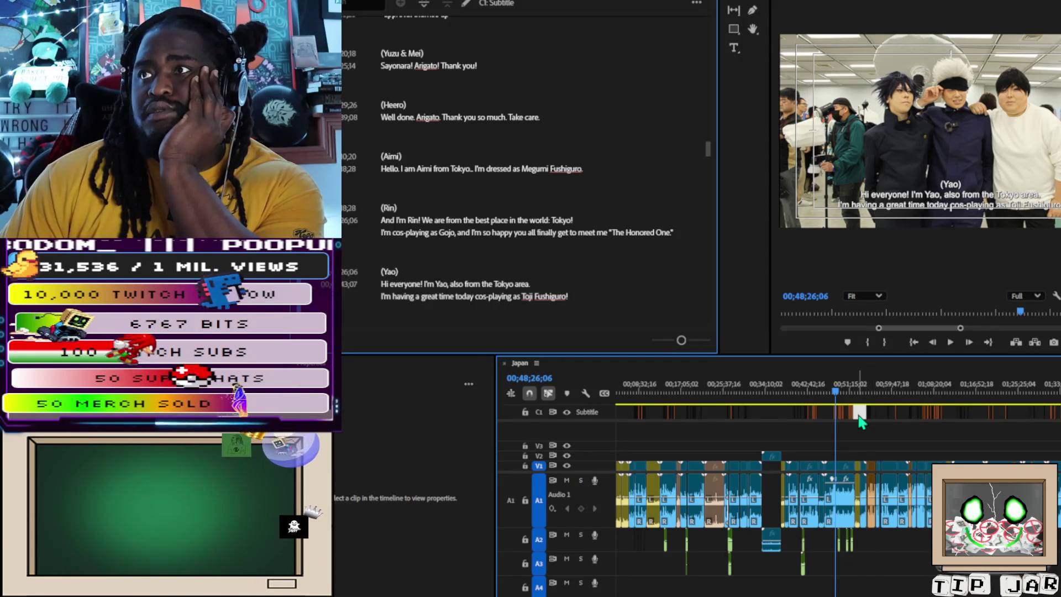
Move the playhead to about 00;57;06;09, the start of the Sen and Hachi interview.
left_click(855, 393)
left_click_drag(856, 398, 881, 402)
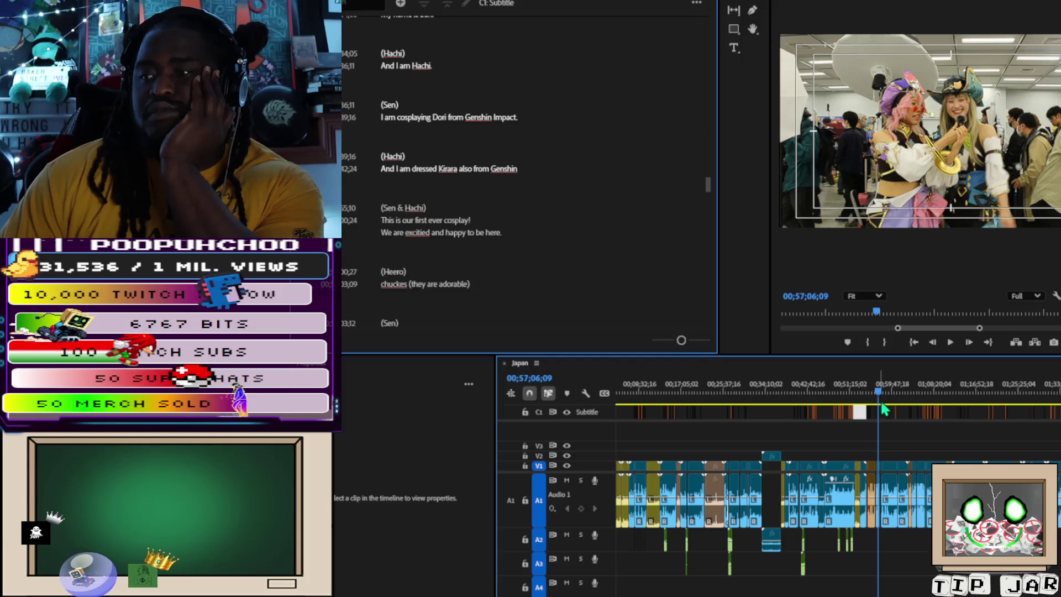